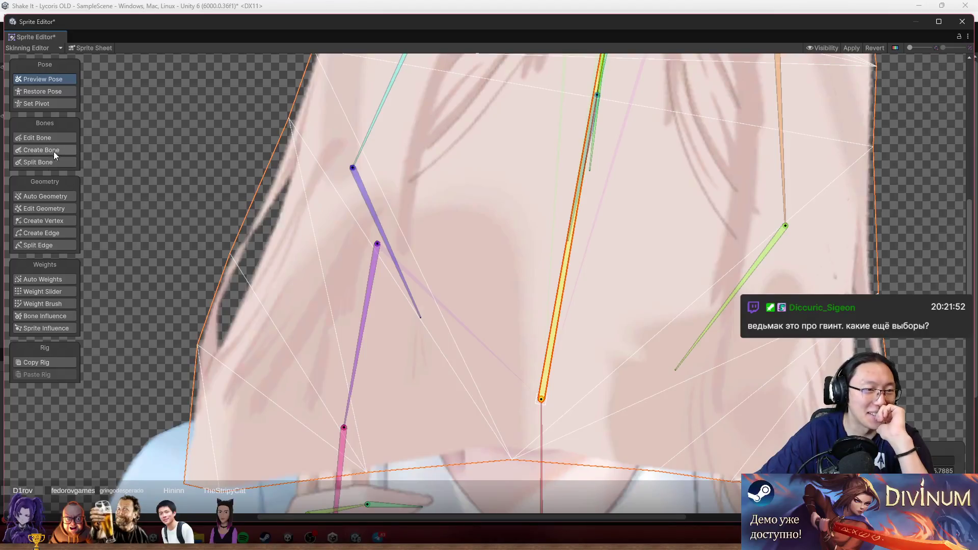
Return the hair sprite to its rest pose and inspect its weights with Weight Slider and Weight Brush
left_click(67, 220)
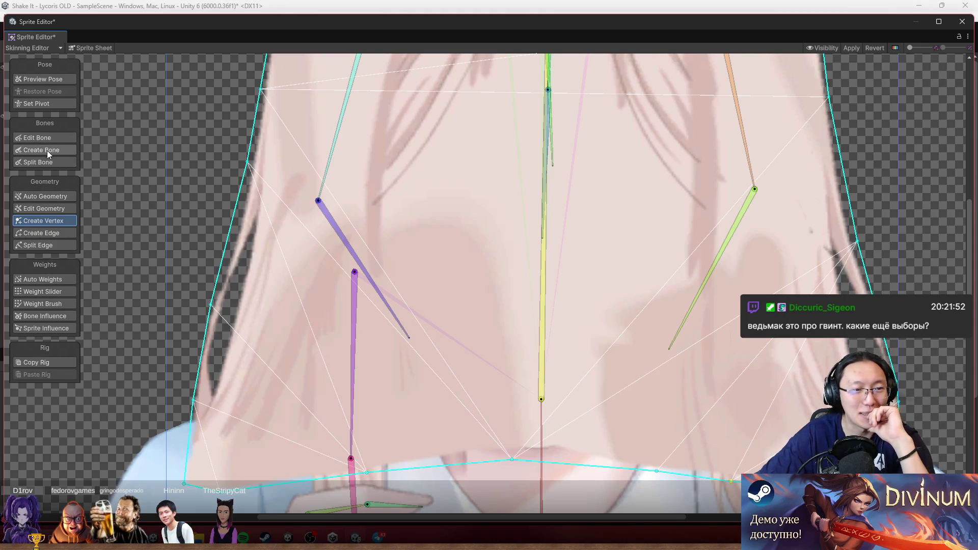
left_click(47, 304)
left_click(72, 286)
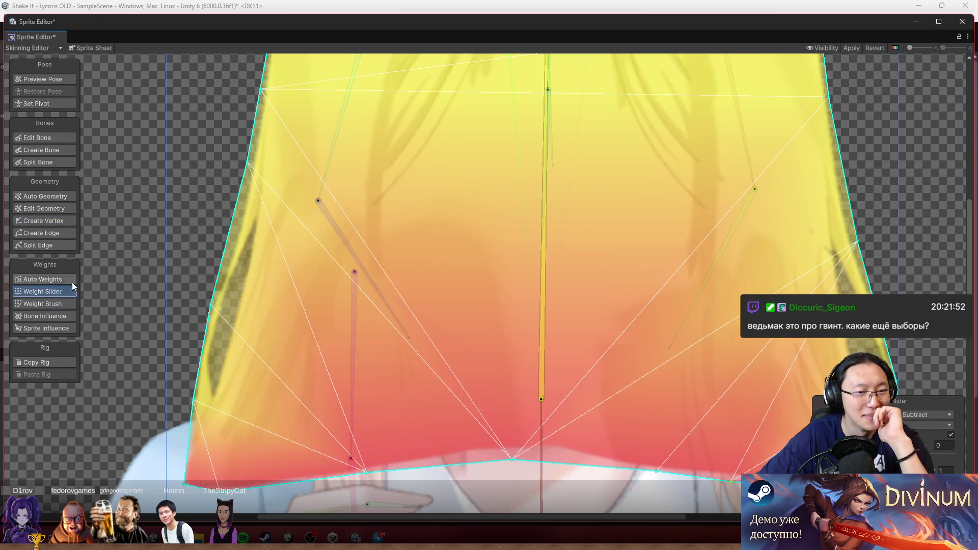
left_click(57, 304)
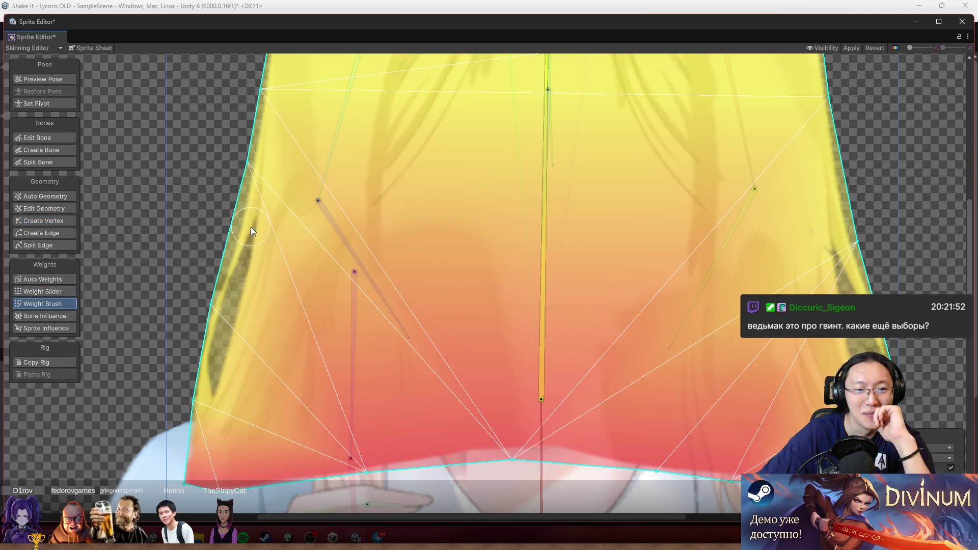
left_click(25, 222)
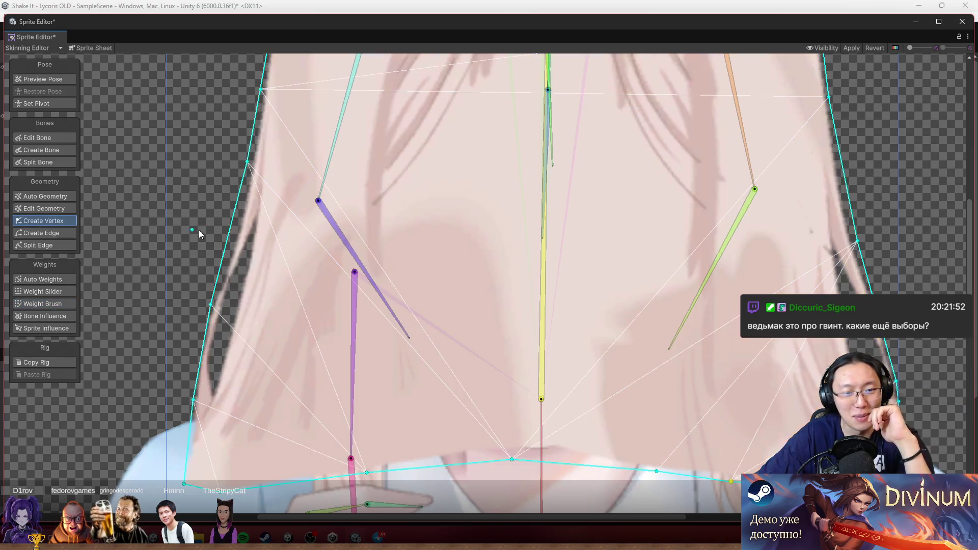
Add a vertex on the hair's left outline and one near the mesh centre, nudging a left vertex upward
left_click(231, 236)
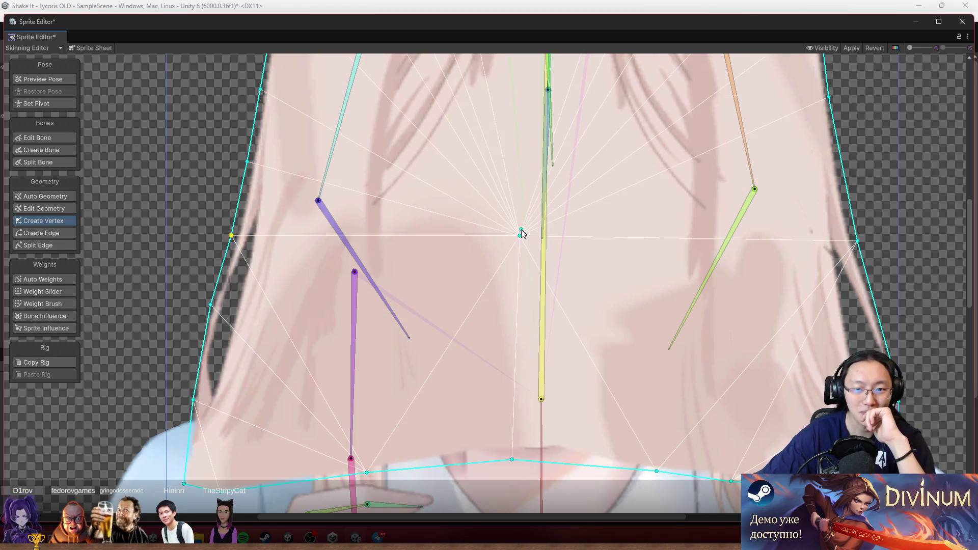
left_click(506, 326)
left_click_drag(503, 350, 527, 243)
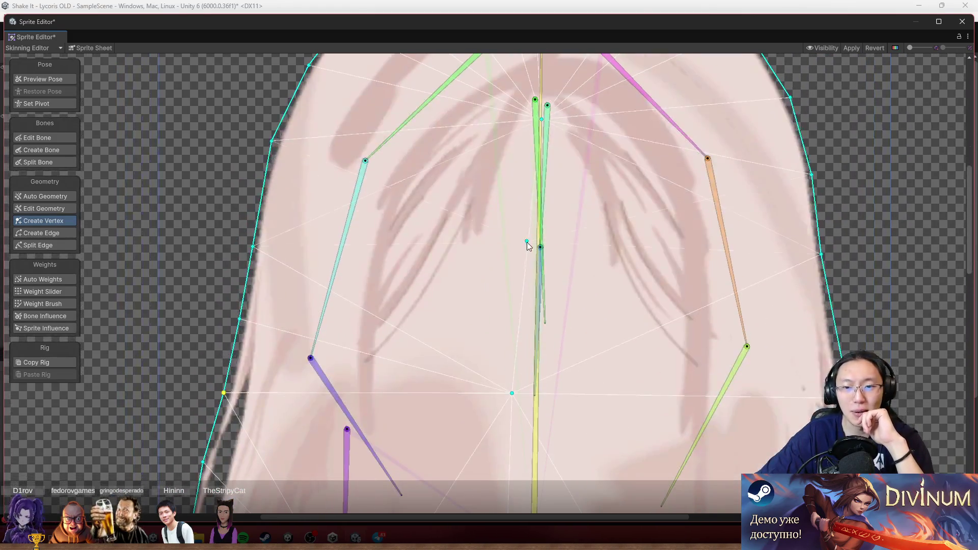
left_click_drag(494, 331, 624, 292)
left_click_drag(381, 156, 449, 256)
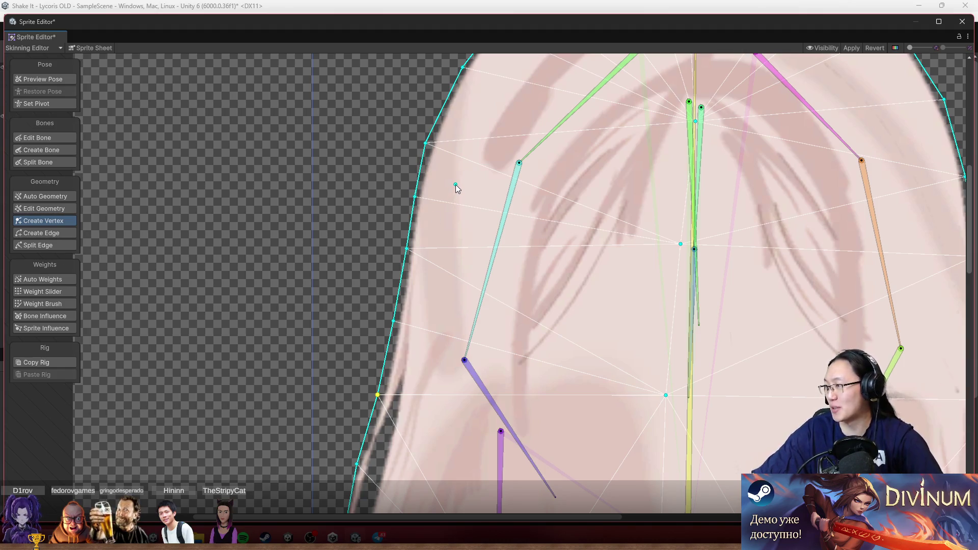
left_click_drag(413, 198, 416, 194)
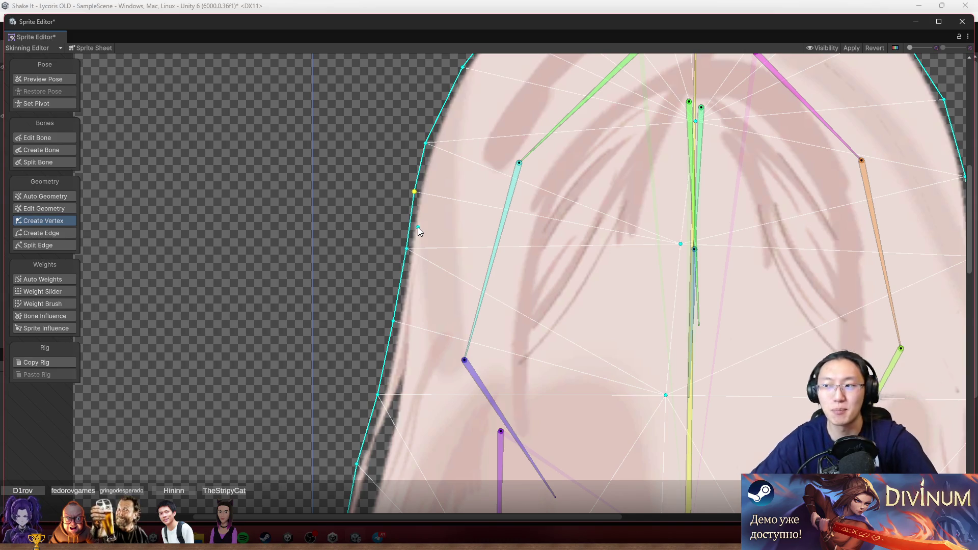
Add three more vertices lower down the hair's left outline edge
key("Down")
key("Left")
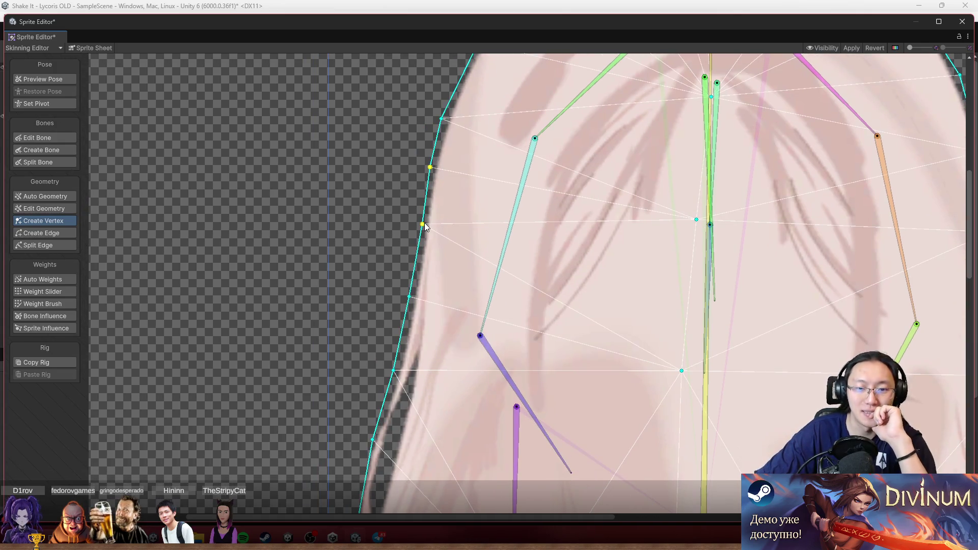
left_click(424, 228)
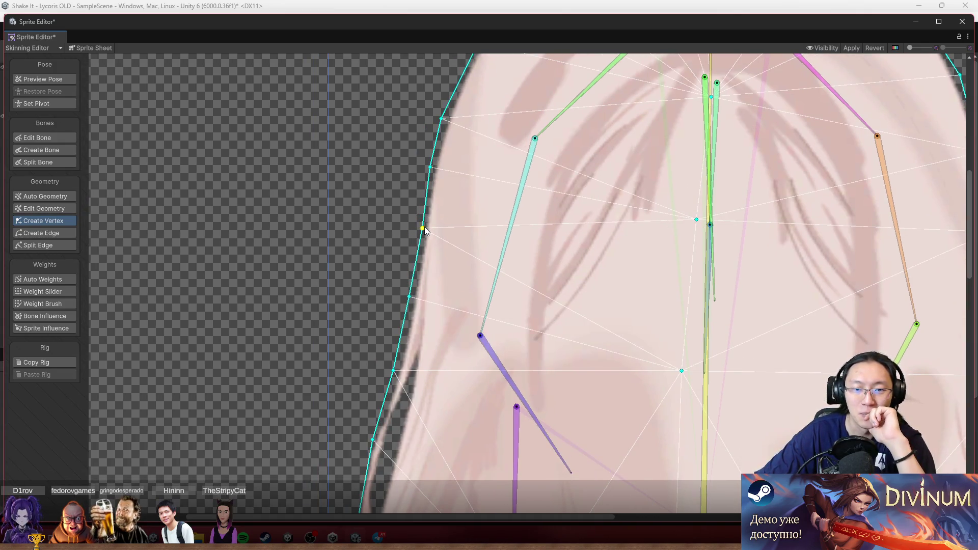
key("Down")
key("Left")
scroll(442, 318, "up", 2)
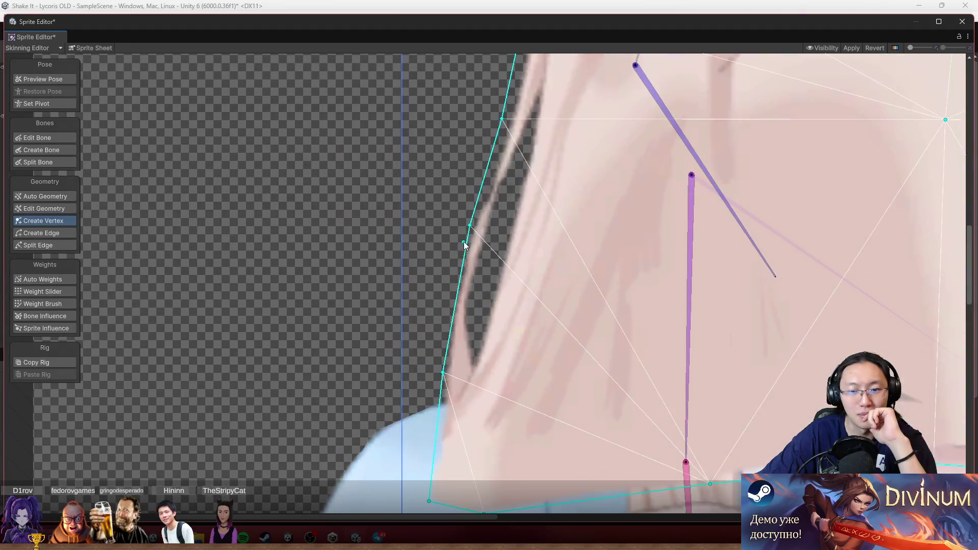
left_click_drag(471, 226, 465, 229)
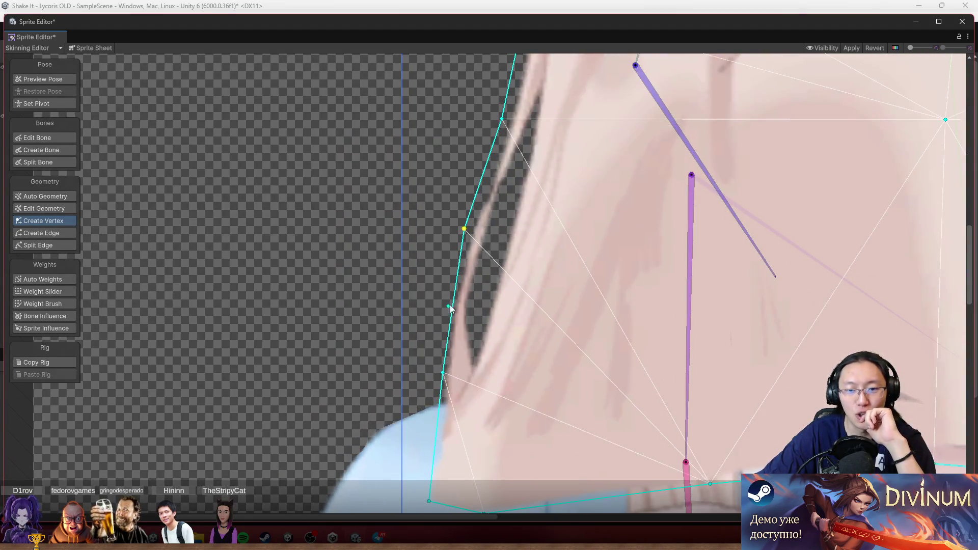
mouse_move(454, 295)
left_mouse_down()
mouse_move(437, 297)
mouse_move(447, 301)
left_mouse_up()
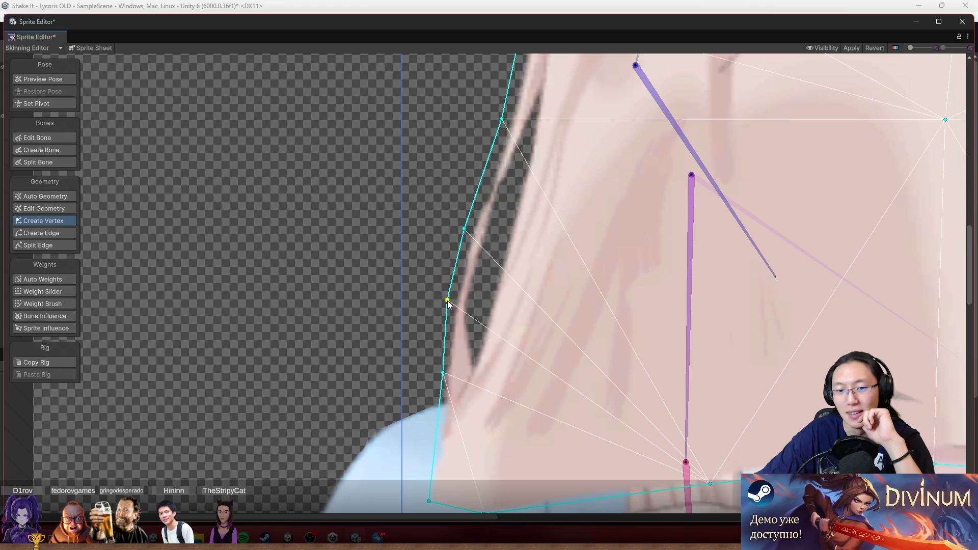
scroll(448, 299, "down", 5)
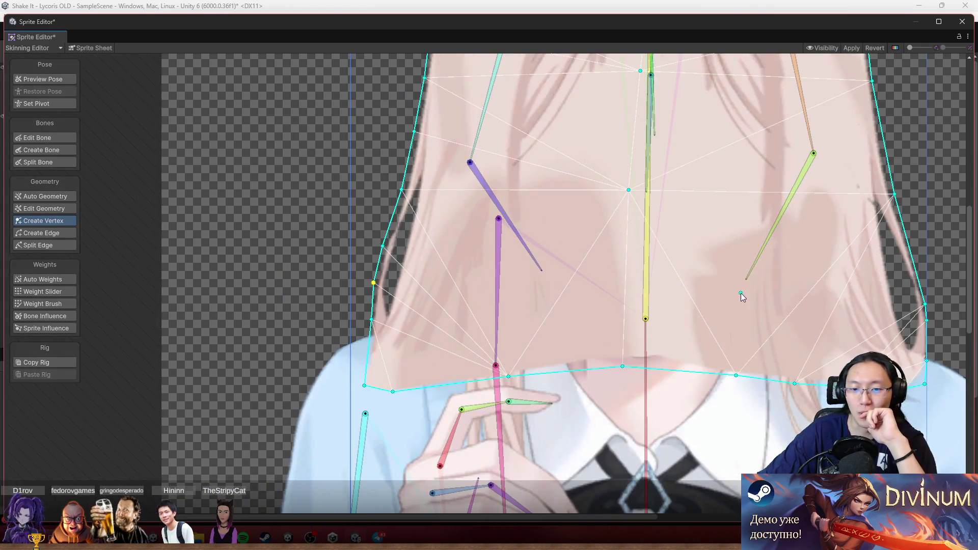
scroll(560, 280, "up", 1)
mouse_move(559, 280)
left_mouse_down()
mouse_move(525, 280)
mouse_move(429, 363)
left_mouse_up()
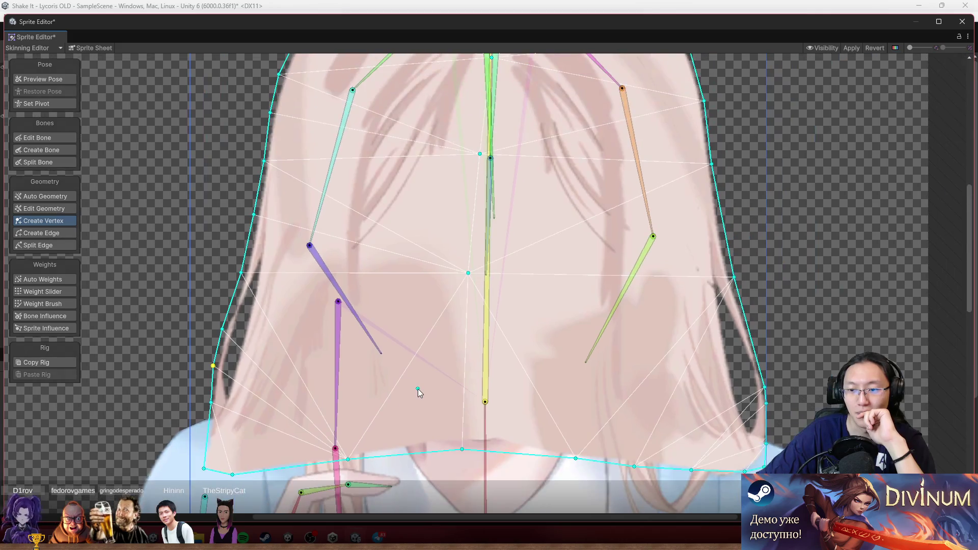
Tilt the central hair bone and paint weights along the hair's left edge and upper-left area
left_click(43, 292)
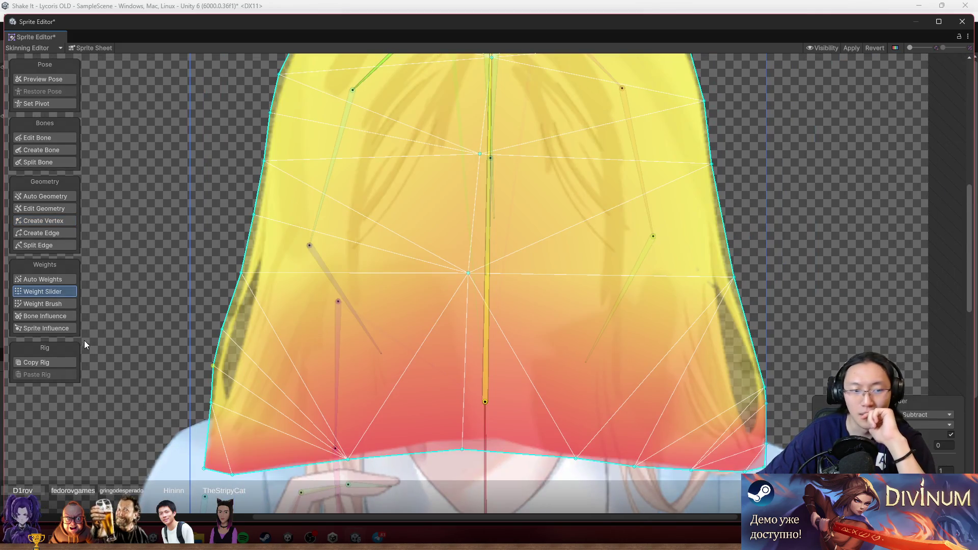
left_click(66, 303)
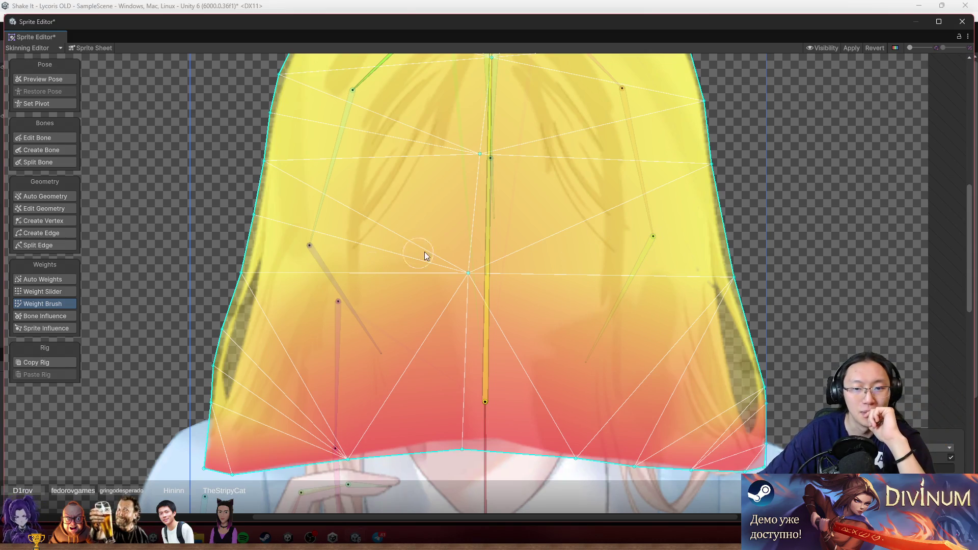
left_click_drag(488, 213, 522, 214)
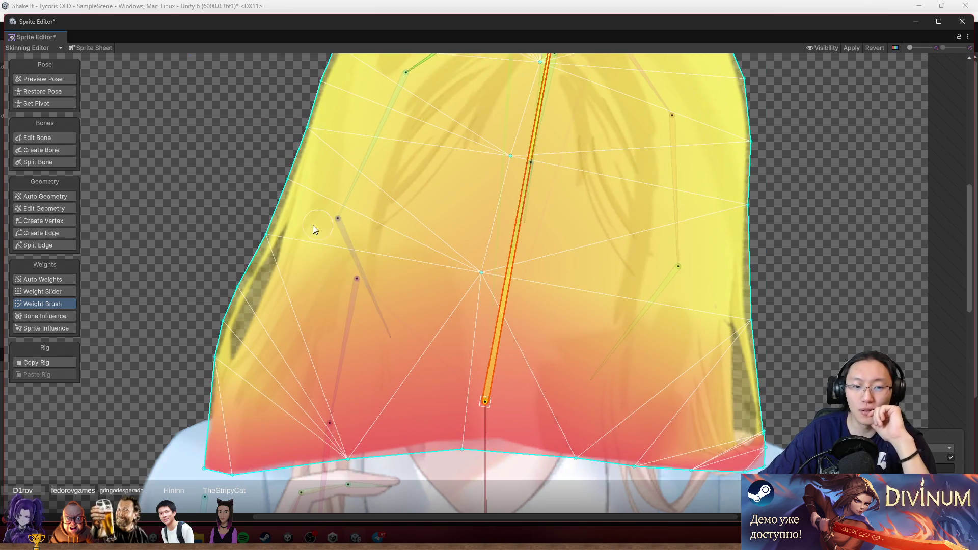
mouse_move(221, 313)
left_mouse_down()
mouse_move(235, 293)
mouse_move(224, 283)
left_mouse_up()
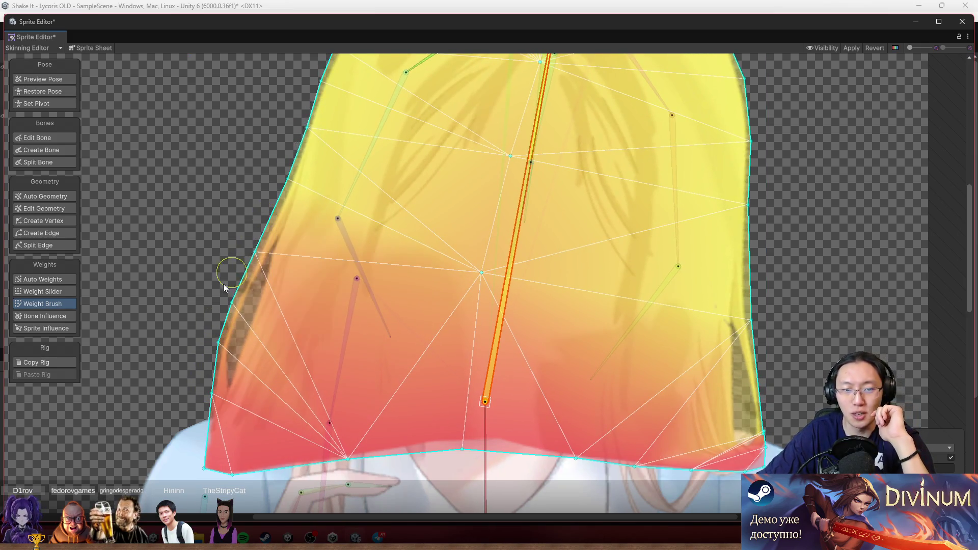
left_click_drag(313, 133, 349, 212)
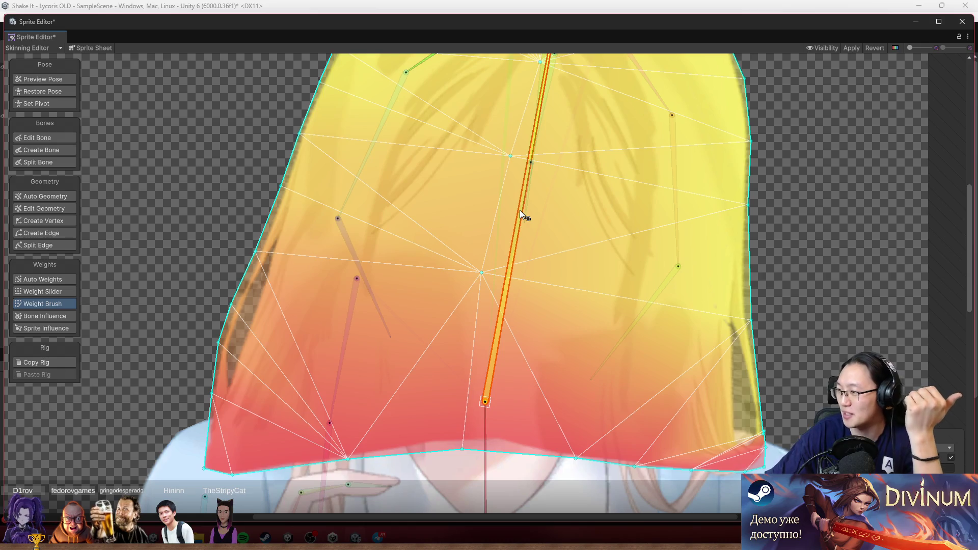
Swing the hair bone to the other side and paint weights along the hair's right edge
left_click_drag(503, 282, 445, 246)
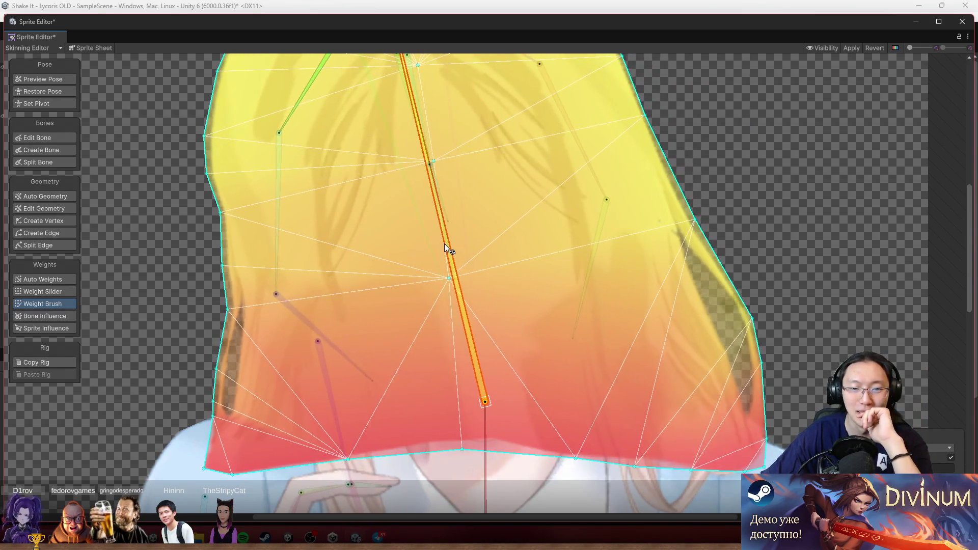
mouse_move(746, 311)
left_mouse_down()
mouse_move(761, 385)
mouse_move(684, 246)
mouse_move(622, 77)
mouse_move(646, 236)
left_mouse_up()
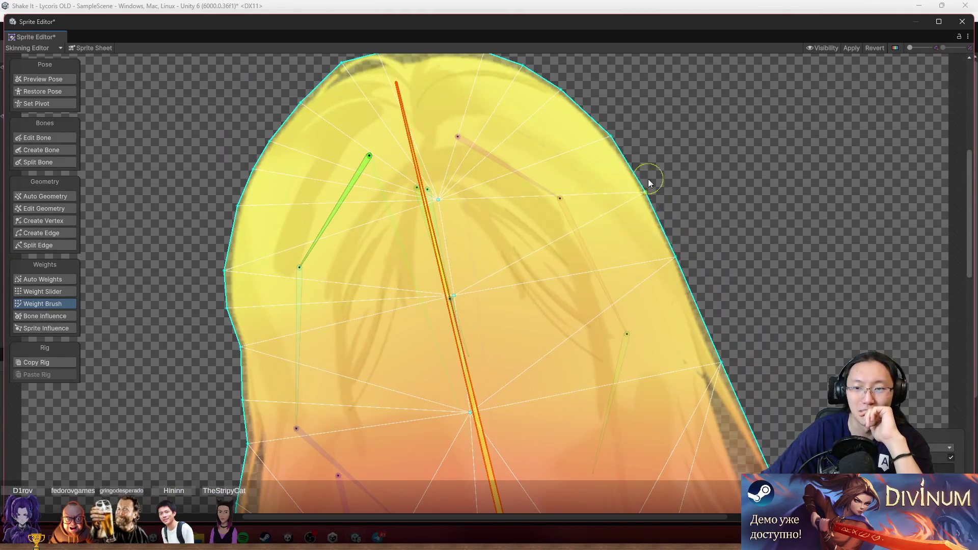
left_click_drag(738, 400, 669, 274)
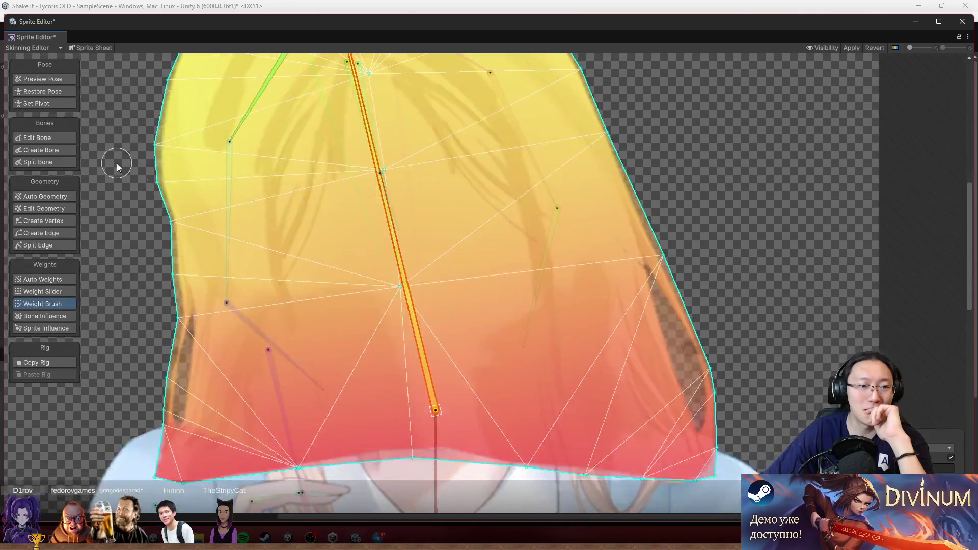
Add three vertices along the hair mesh's right outline, nudging one slightly lower
left_click(60, 210)
scroll(656, 262, "up", 5)
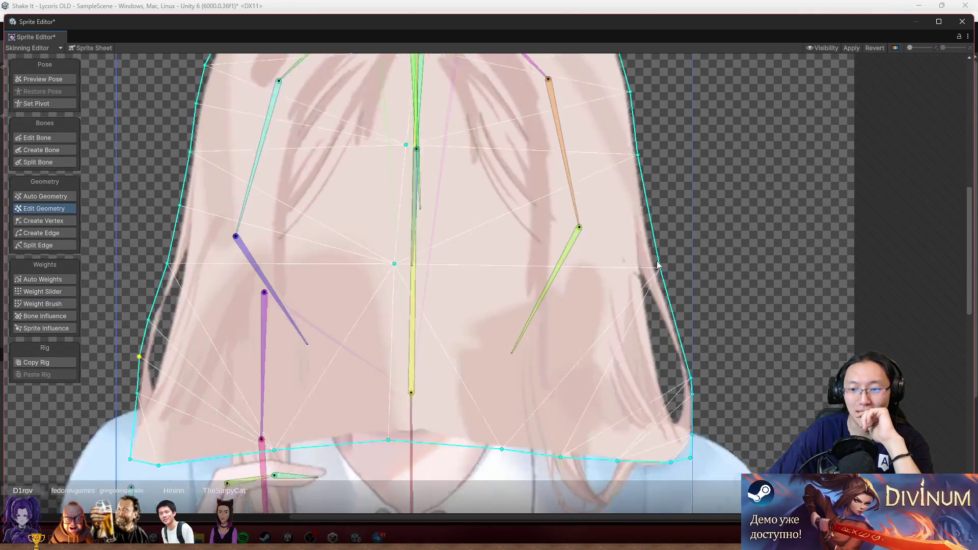
left_click(48, 304)
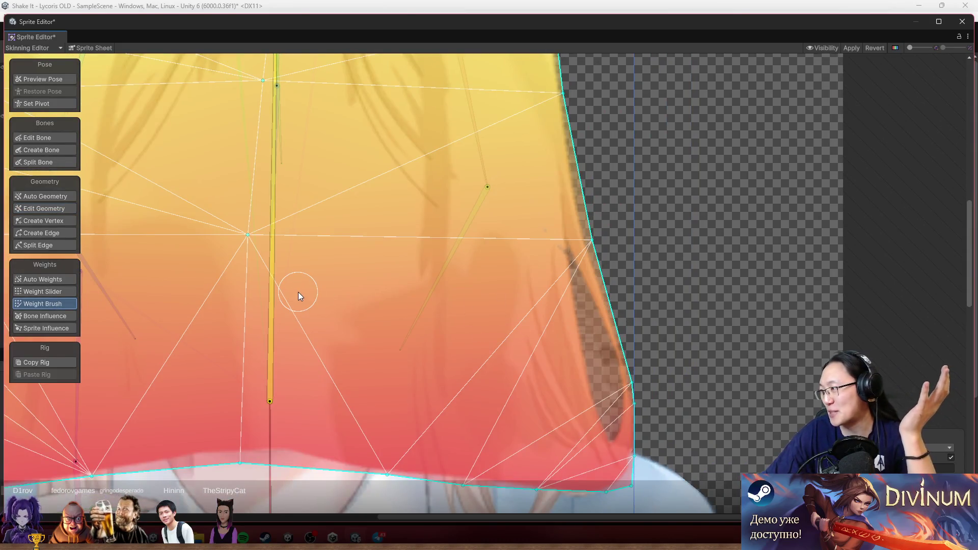
left_click(48, 220)
left_click(617, 311)
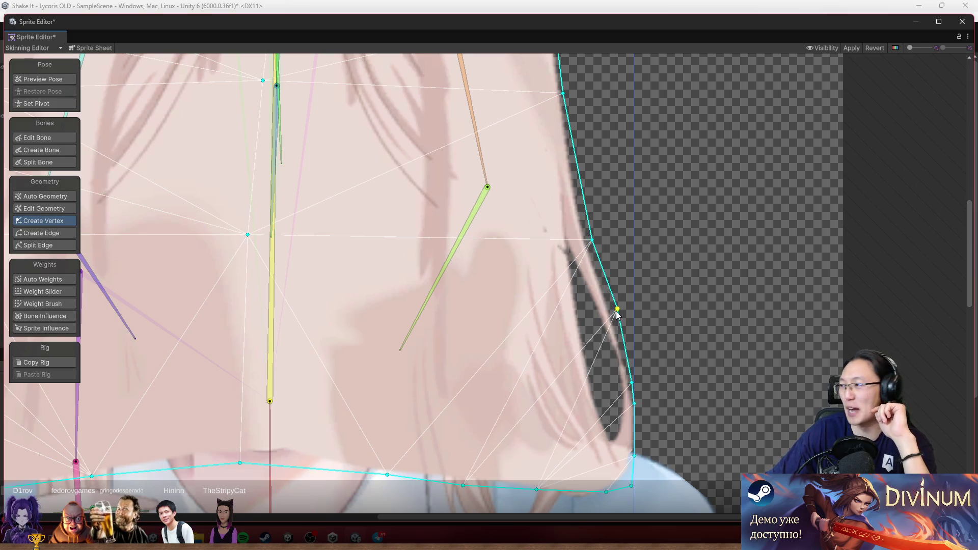
scroll(599, 316, "up", 3)
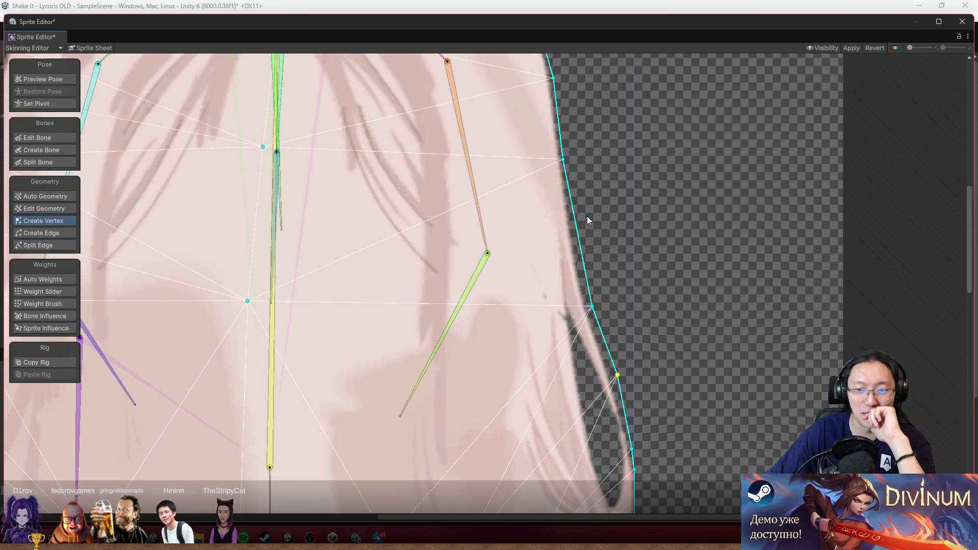
left_click(577, 234)
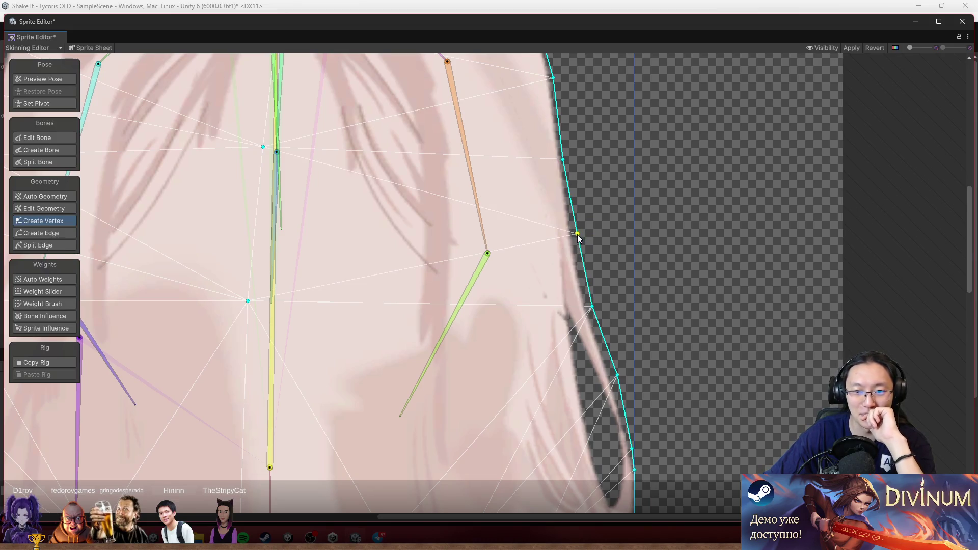
left_click_drag(577, 235, 577, 241)
scroll(584, 239, "up", 5)
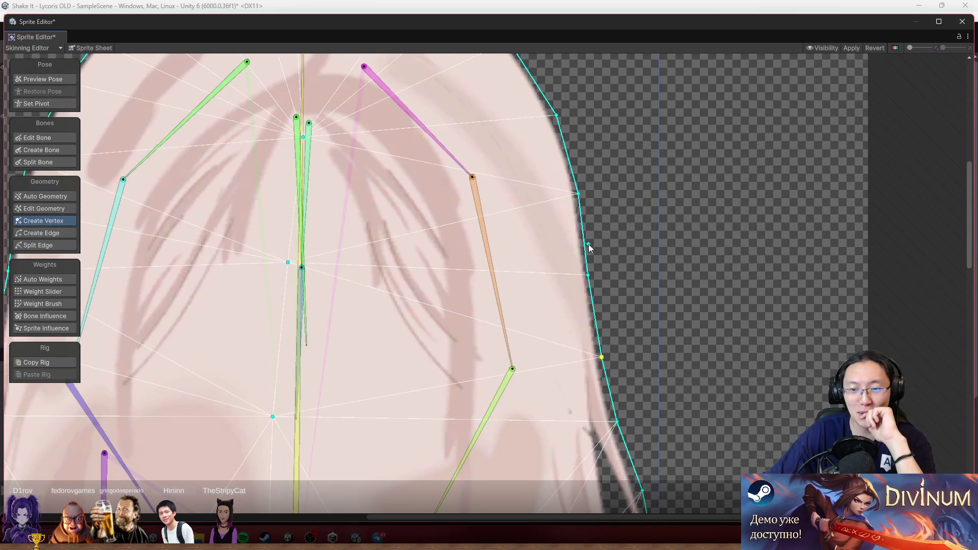
left_click(585, 236)
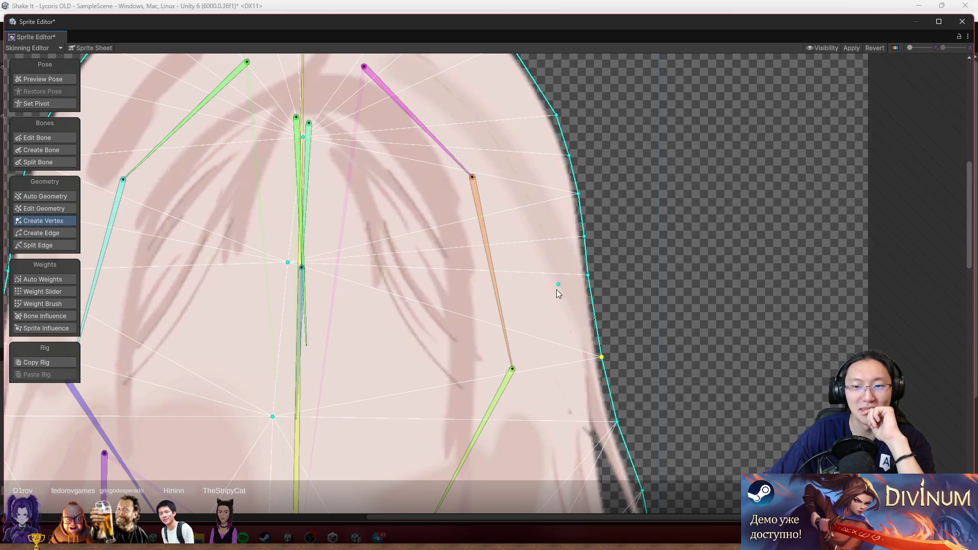
scroll(557, 284, "down", 8)
scroll(616, 332, "up", 5)
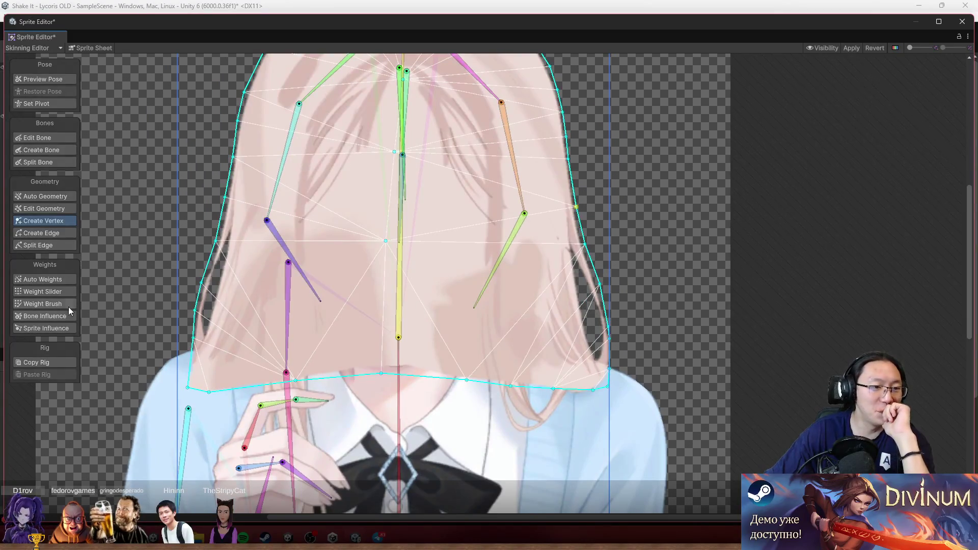
Paint weights onto the back-hair mesh and swing the centre hair bone to test them
left_click(52, 302)
left_click_drag(393, 179, 324, 179)
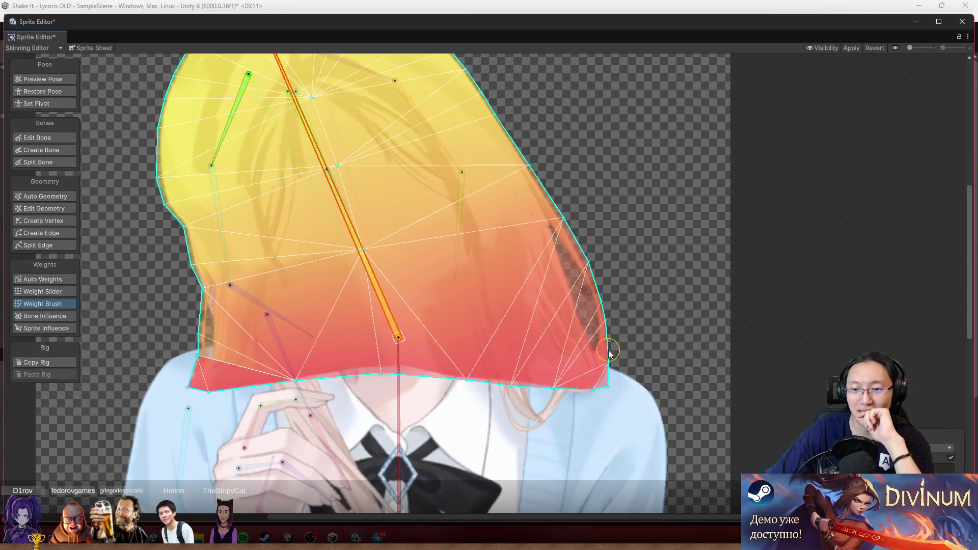
mouse_move(363, 238)
left_mouse_down()
mouse_move(390, 203)
mouse_move(436, 188)
mouse_move(402, 167)
left_mouse_up()
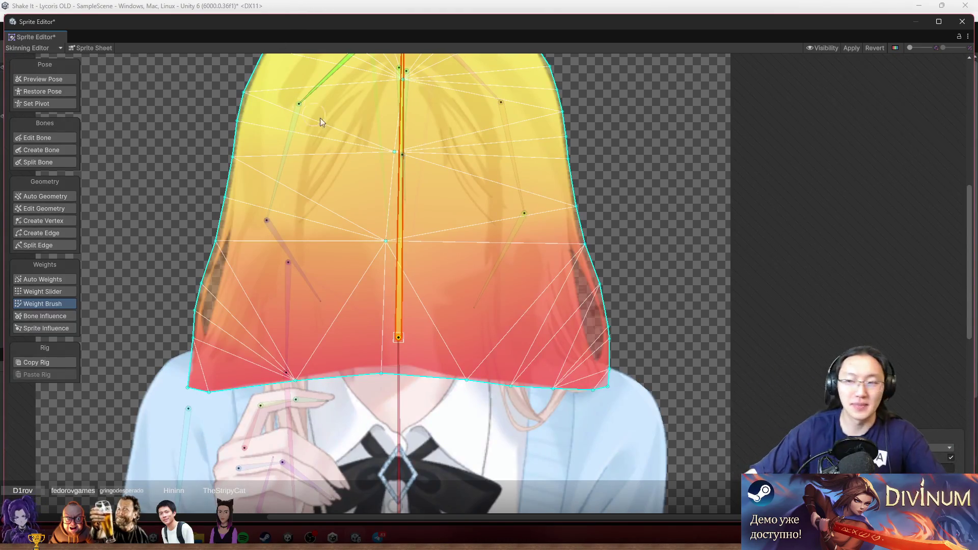
scroll(506, 232, "down", 3)
scroll(448, 249, "up", 5)
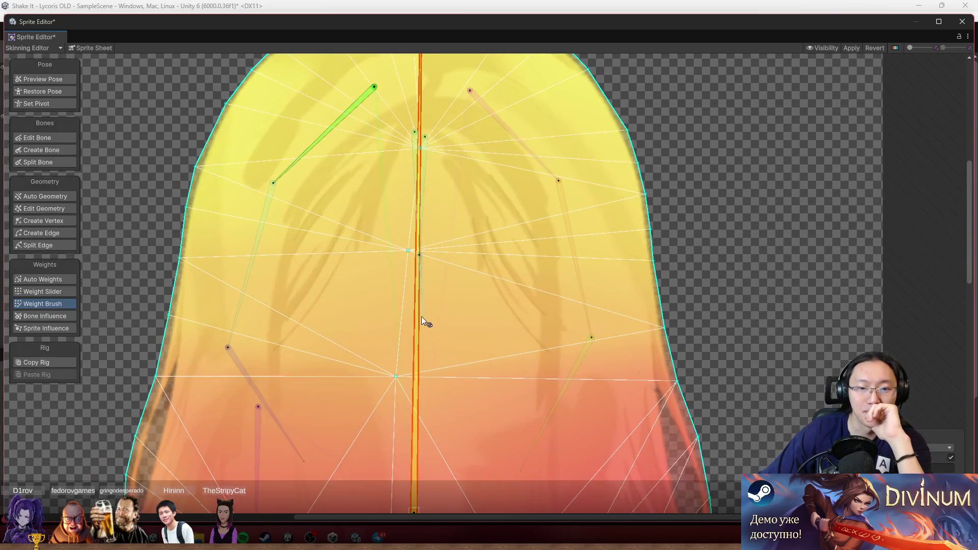
On the front-hair sprite, paint the green strand's weights and tilt the red bone to test the bend
left_click(456, 307)
left_click(175, 87)
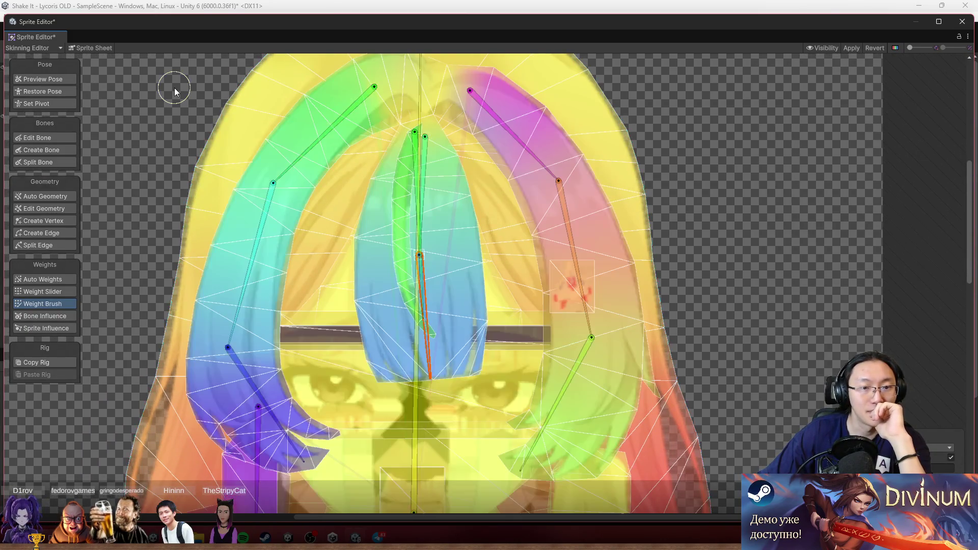
scroll(417, 292, "up", 4)
left_click_drag(433, 307, 448, 323)
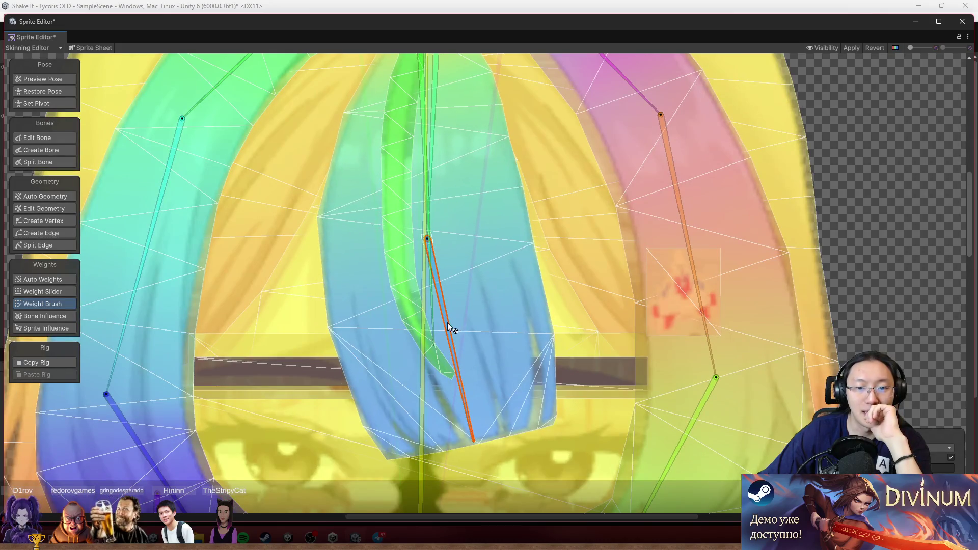
left_click_drag(419, 207, 430, 225)
mouse_move(443, 164)
left_mouse_down()
mouse_move(381, 183)
mouse_move(463, 199)
left_mouse_up()
scroll(465, 191, "down", 10)
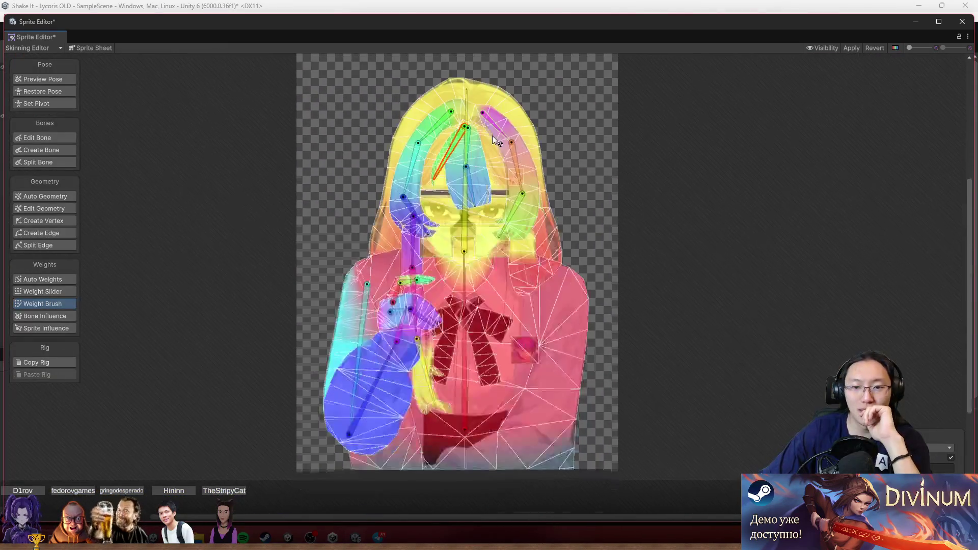
scroll(458, 152, "up", 10)
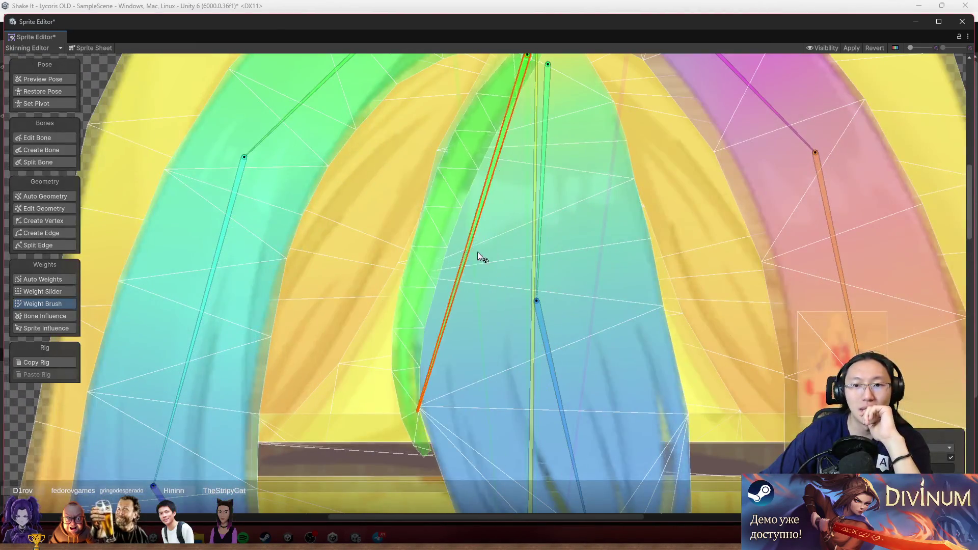
left_click_drag(478, 252, 488, 157)
scroll(487, 163, "down", 3)
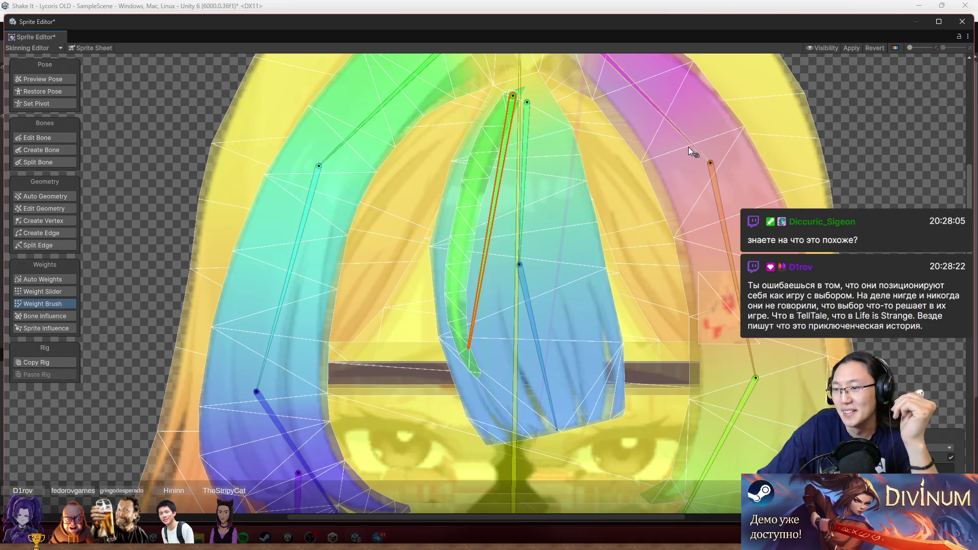
Starting with the magenta bone, paint each front-hair strand's weights to its matching bone
left_click(699, 138)
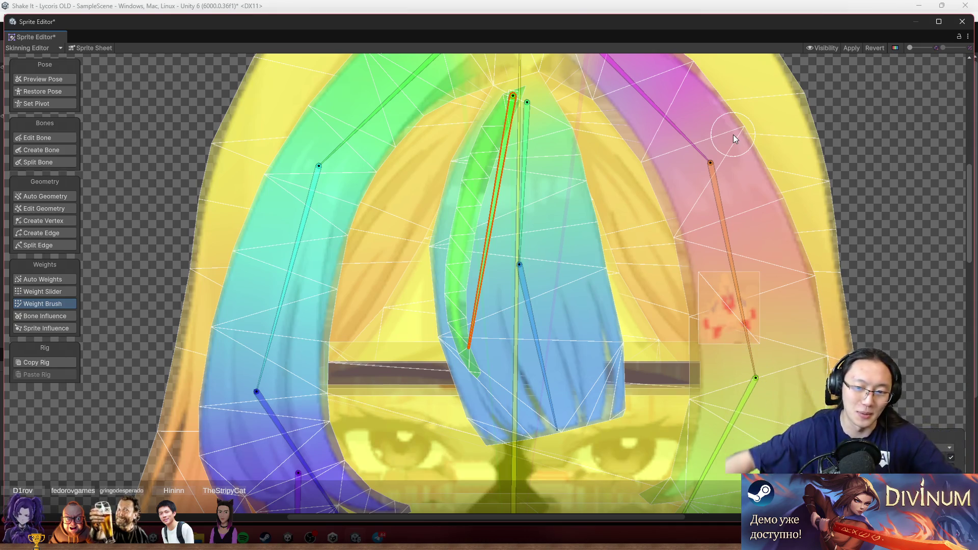
scroll(533, 280, "down", 5)
scroll(550, 252, "up", 5)
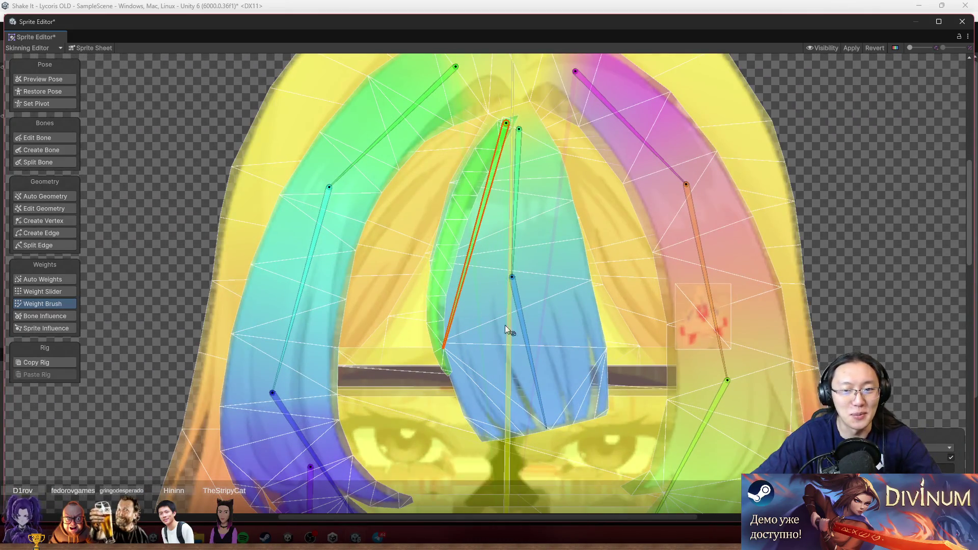
Select the central vertical hair bone, then single out the thin green hair-strand sprite
left_click(504, 355)
scroll(560, 113, "up", 3)
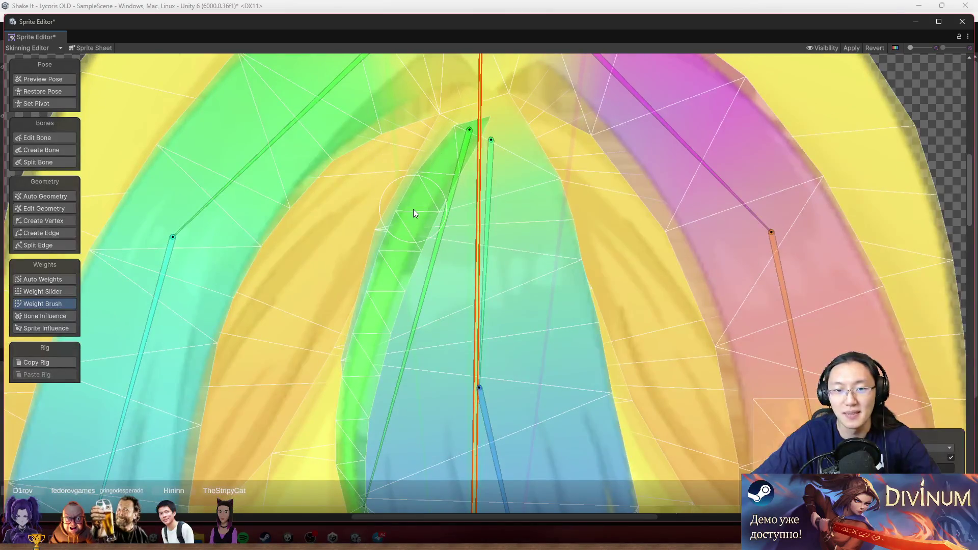
left_click(414, 209)
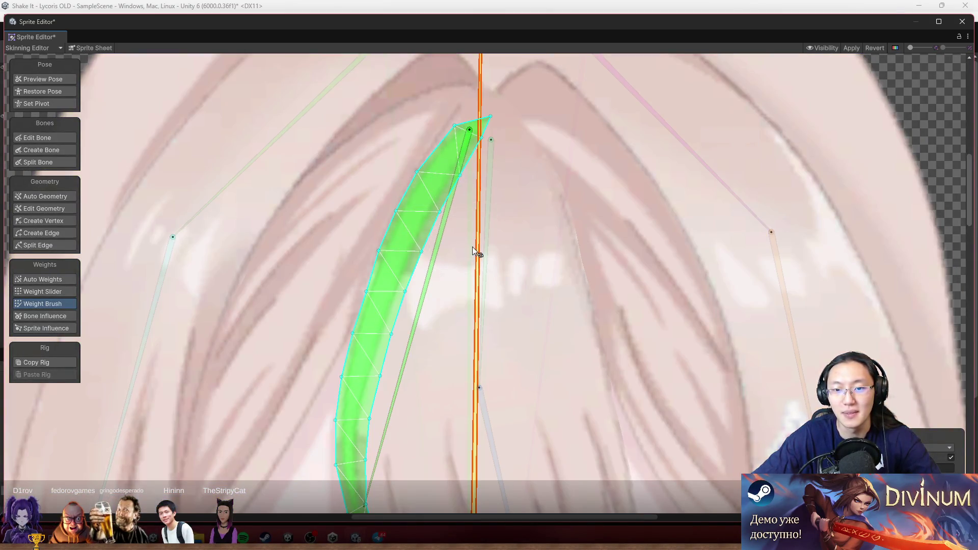
scroll(524, 181, "up", 3)
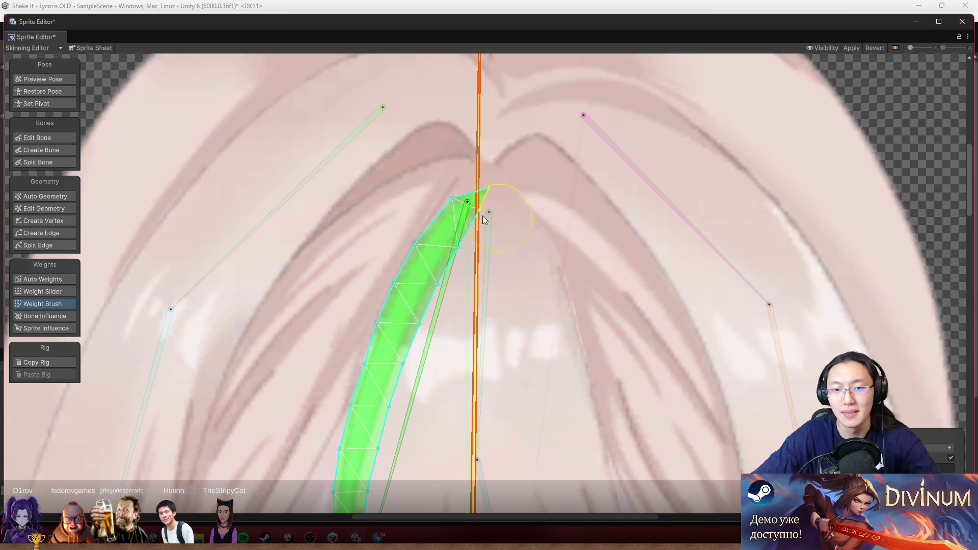
scroll(518, 227, "down", 3)
scroll(520, 227, "up", 2)
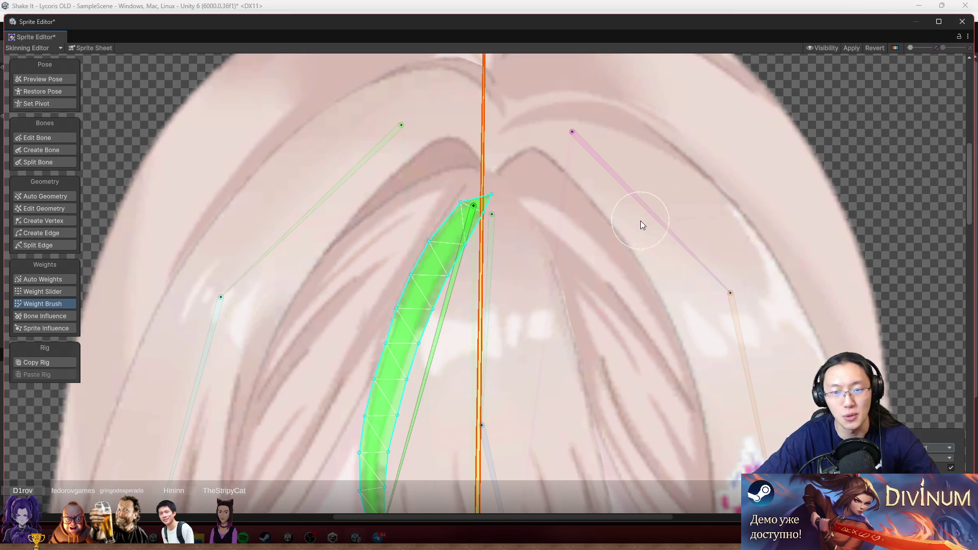
scroll(549, 277, "down", 2)
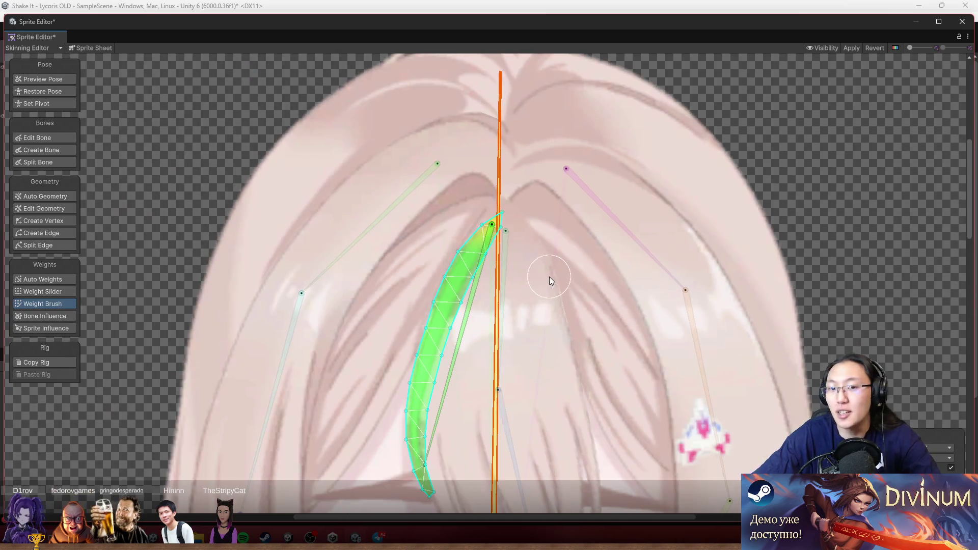
Paint the strand's upper half onto the orange bone, then smooth its weights into one continuous band
mouse_move(487, 237)
left_mouse_down()
mouse_move(459, 269)
mouse_move(476, 293)
left_mouse_up()
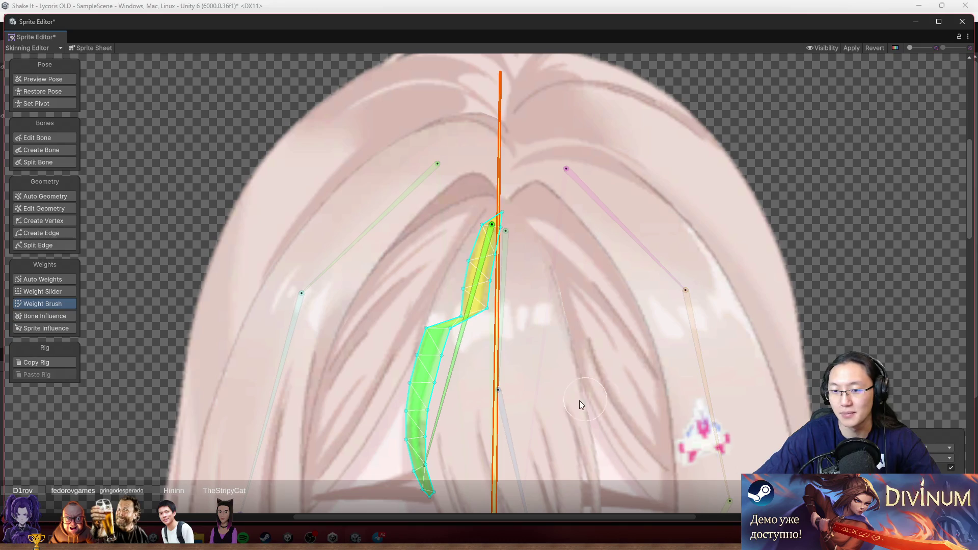
left_click_drag(579, 401, 632, 316)
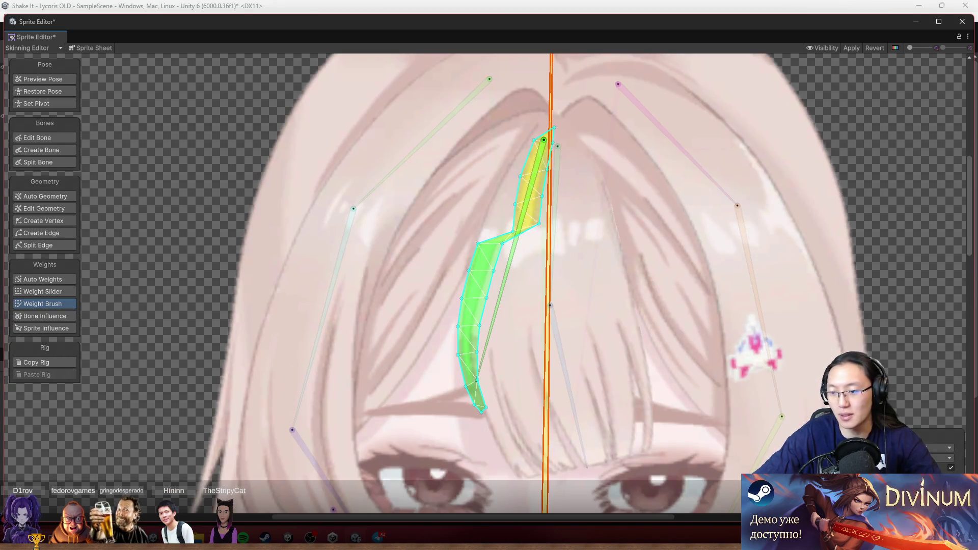
left_click(938, 447)
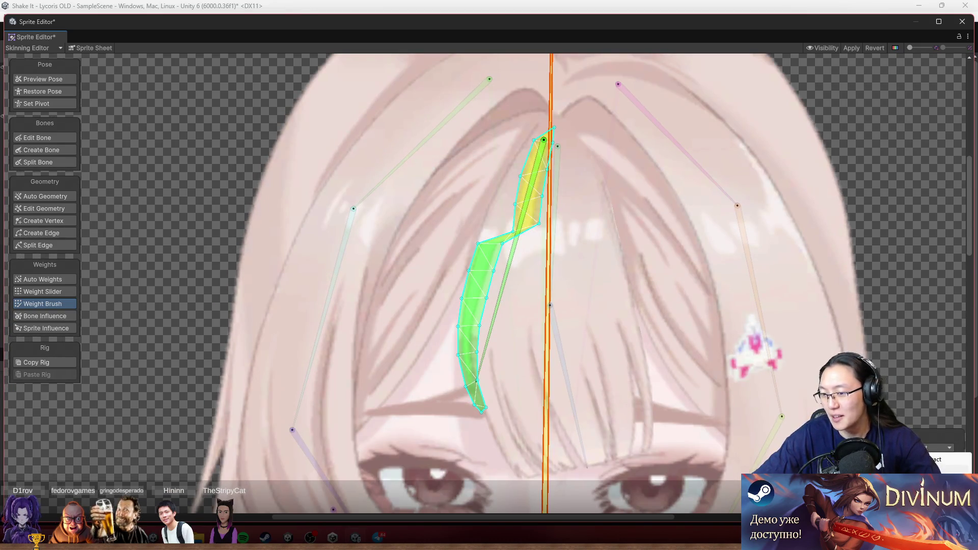
left_click(938, 476)
mouse_move(509, 234)
left_mouse_down()
mouse_move(486, 250)
mouse_move(525, 224)
mouse_move(471, 316)
mouse_move(510, 276)
mouse_move(527, 225)
mouse_move(428, 345)
mouse_move(479, 362)
mouse_move(465, 431)
mouse_move(512, 223)
mouse_move(501, 247)
mouse_move(520, 211)
mouse_move(534, 214)
mouse_move(487, 252)
left_mouse_up()
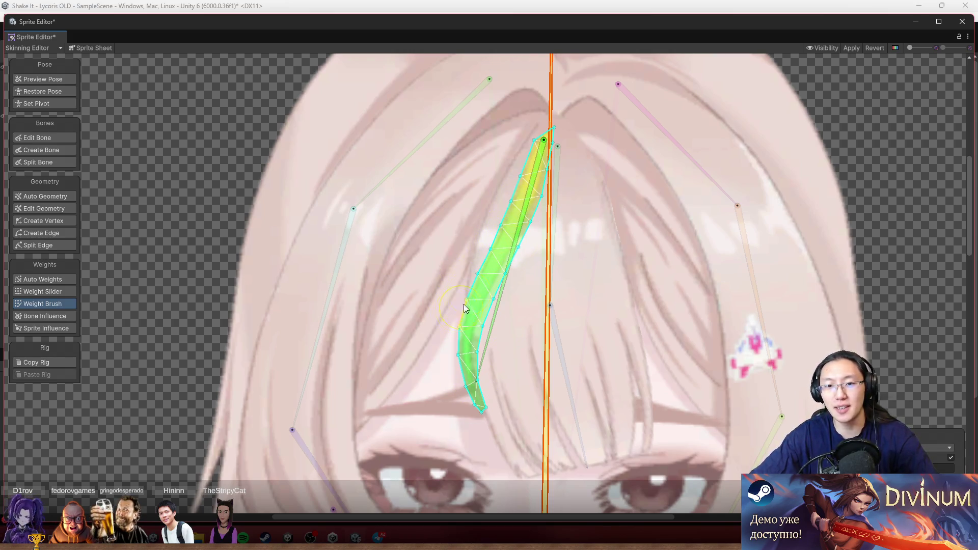
Swing the strand bone down-left and back right to check the mesh deformation
mouse_move(484, 335)
left_mouse_down()
mouse_move(532, 351)
mouse_move(618, 344)
mouse_move(477, 322)
mouse_move(479, 336)
mouse_move(577, 380)
mouse_move(671, 365)
mouse_move(565, 403)
left_mouse_up()
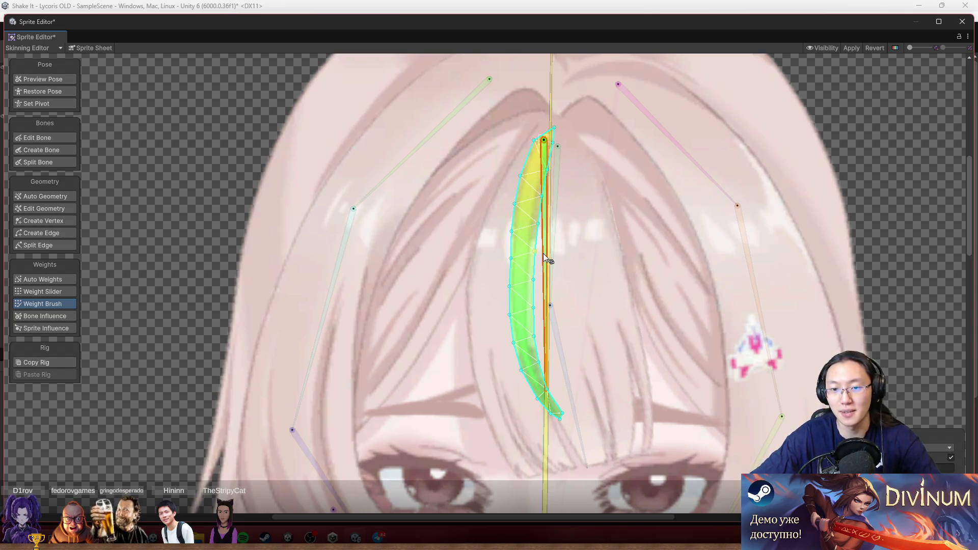
left_click_drag(543, 253, 442, 265)
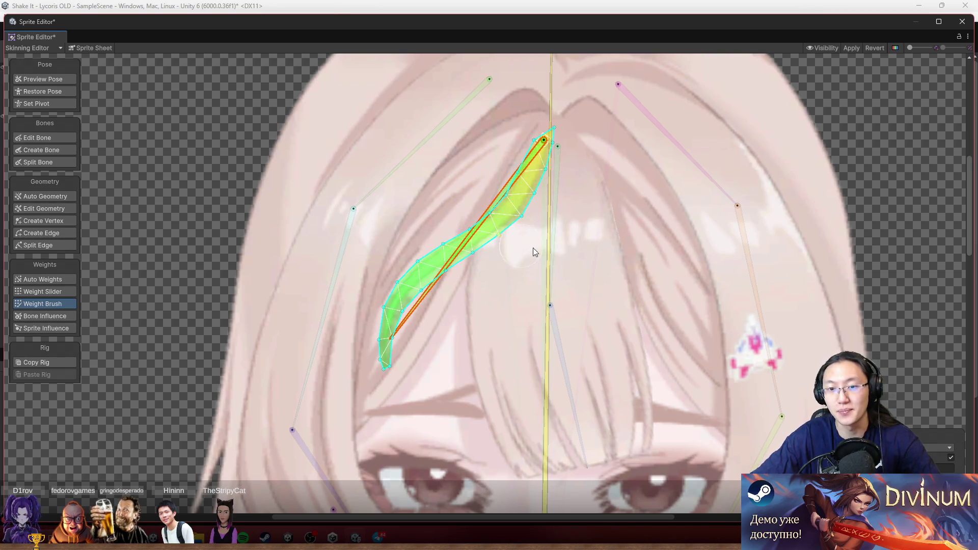
left_click_drag(451, 255, 586, 312)
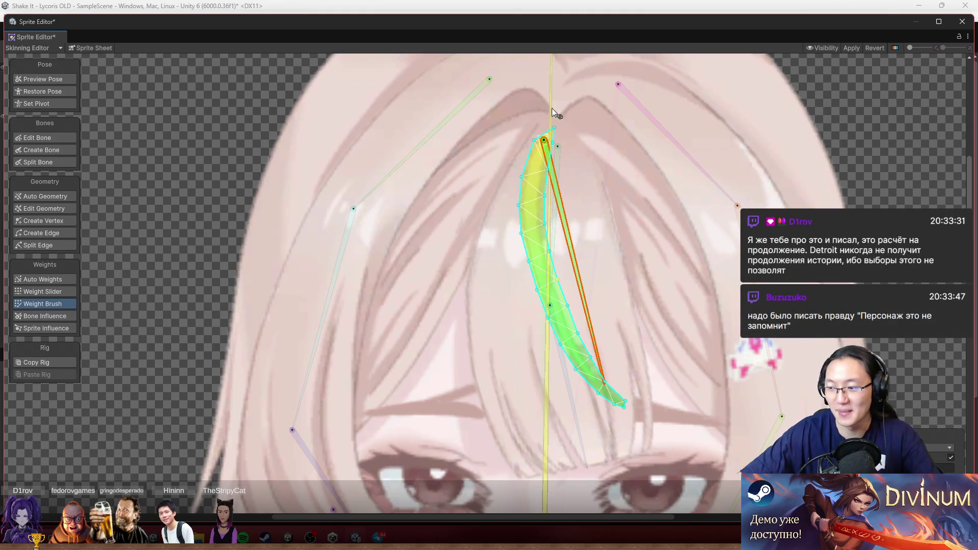
Zoom out from the weighted front hair strand
scroll(500, 331, "down", 5)
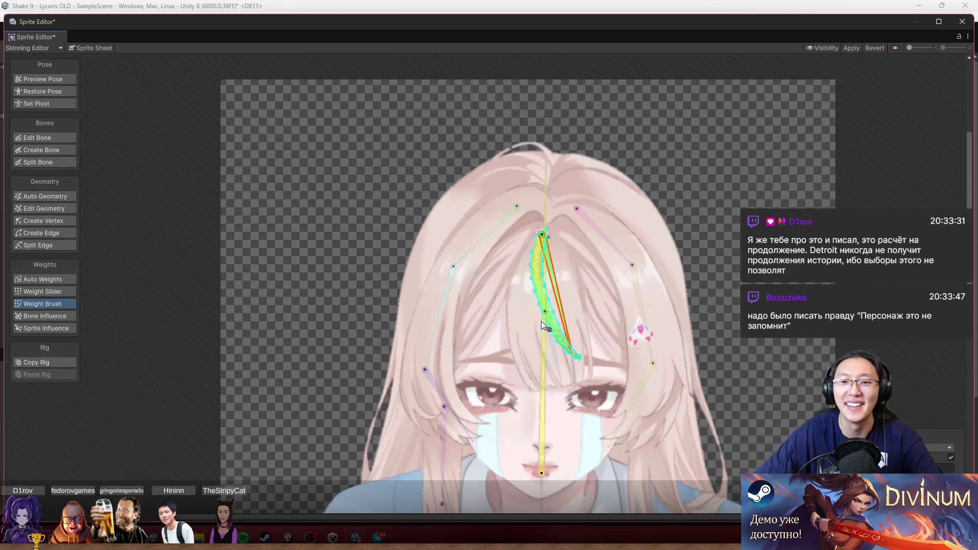
Swing the front strand bone to the right, let it hang back down, then zoom out
scroll(580, 315, "up", 3)
mouse_move(622, 311)
left_mouse_down()
mouse_move(660, 270)
mouse_move(586, 291)
mouse_move(591, 345)
mouse_move(664, 293)
left_mouse_up()
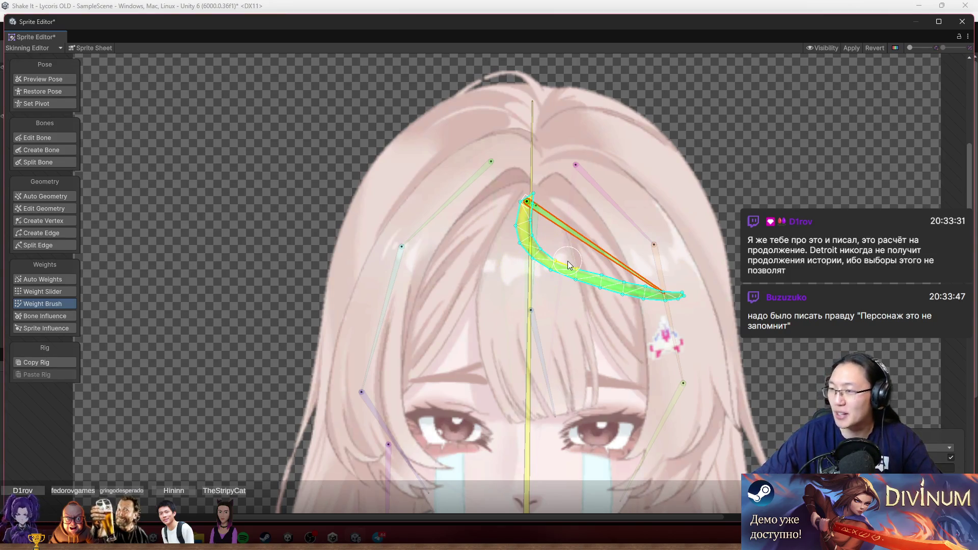
mouse_move(585, 242)
left_mouse_down()
mouse_move(511, 302)
mouse_move(533, 304)
mouse_move(419, 276)
mouse_move(531, 341)
mouse_move(530, 291)
left_mouse_up()
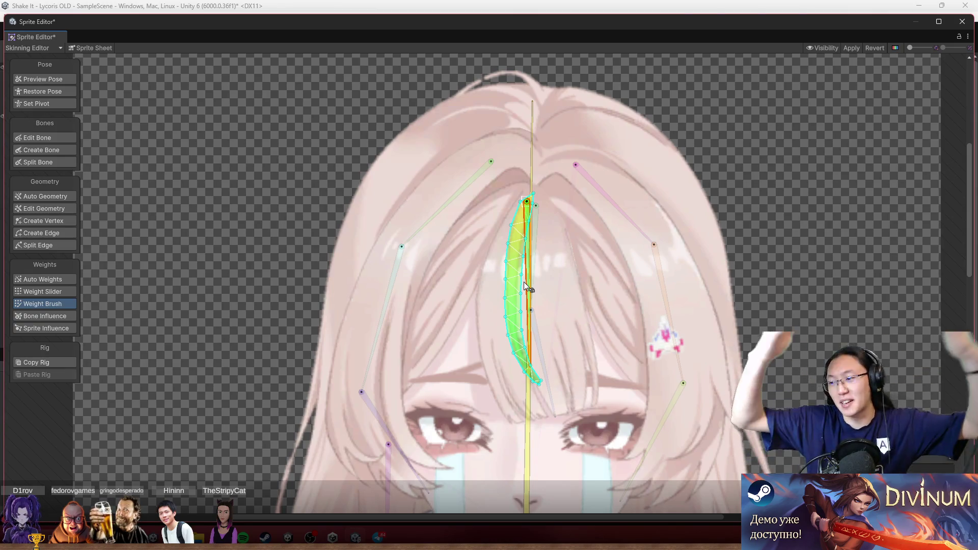
scroll(596, 139, "down", 5)
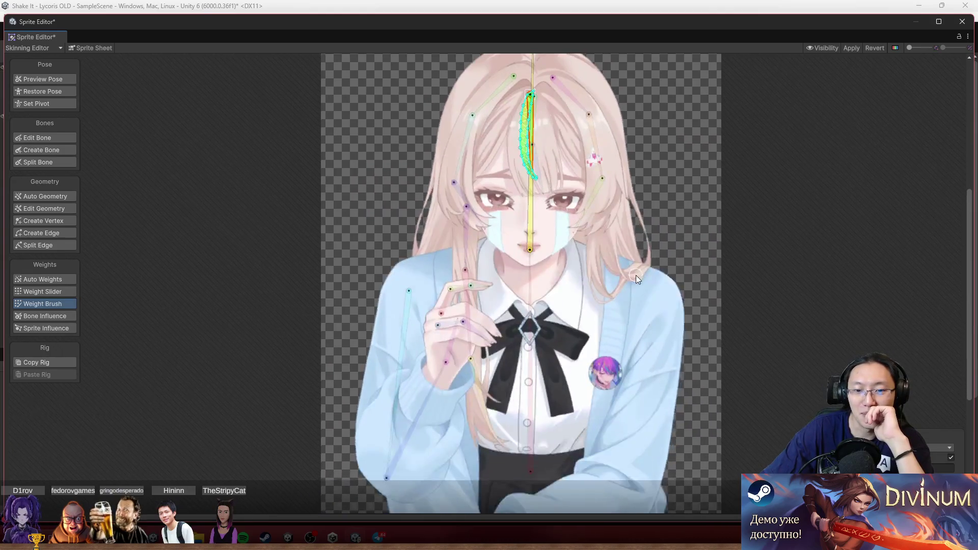
Tilt the head bone right and select the hair bone to show the hair lock's weight colours
scroll(636, 275, "up", 3)
left_click_drag(482, 206, 499, 192)
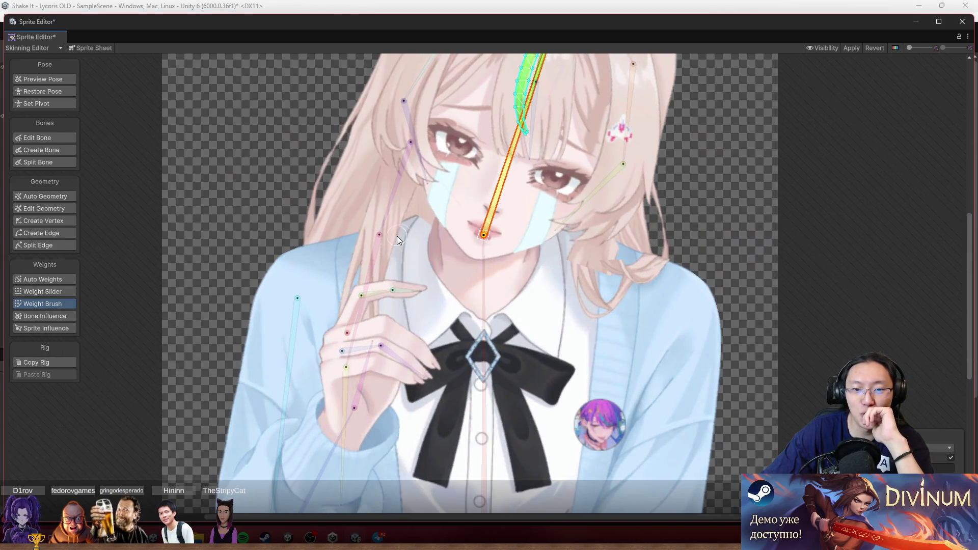
left_click(396, 279)
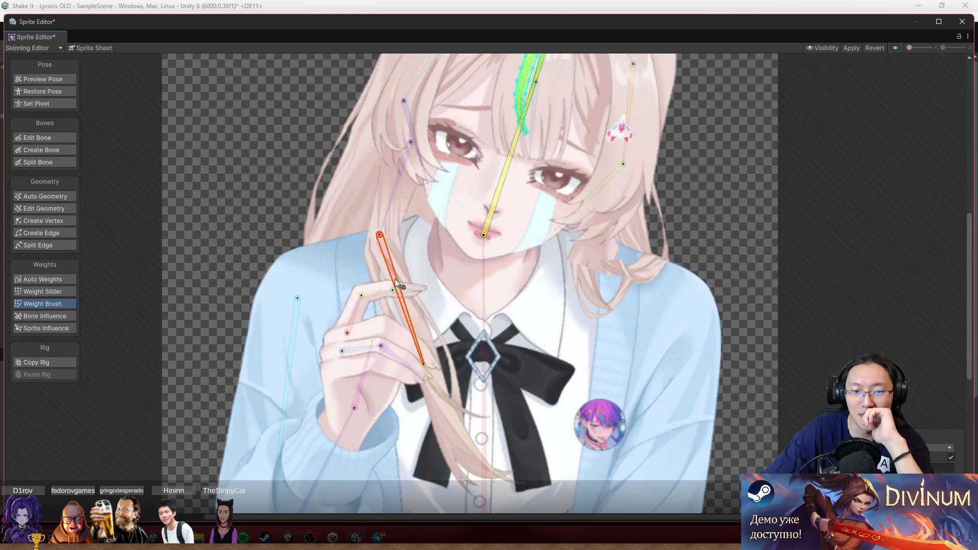
left_click(399, 219)
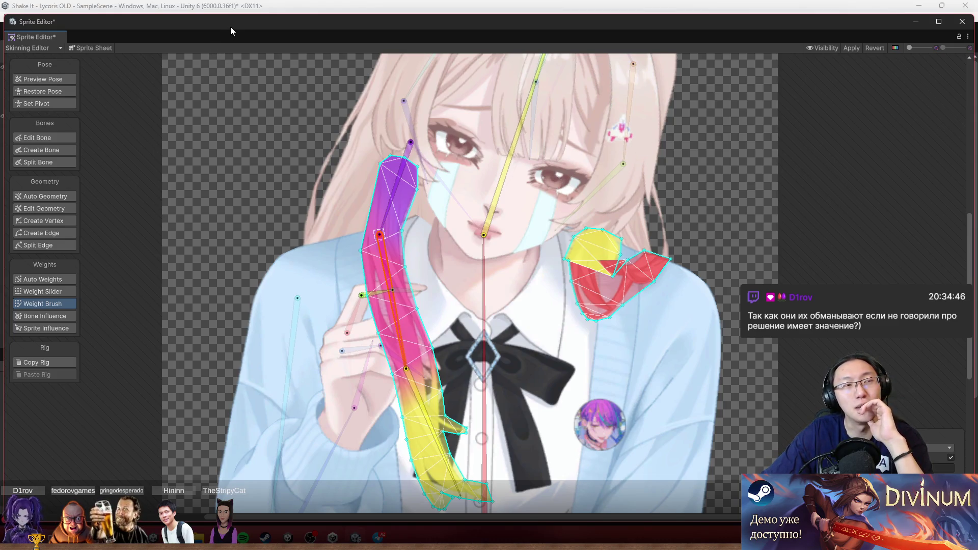
Repaint the long hair lock magenta-to-yellow, testing by swinging its lower bone, then pick the head bone
left_click_drag(230, 27, 230, 26)
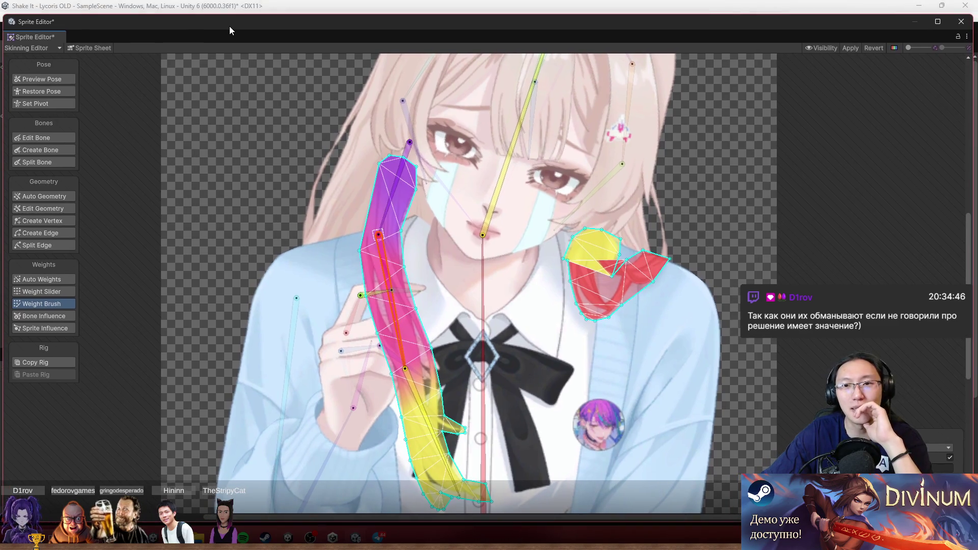
scroll(336, 216, "down", 2)
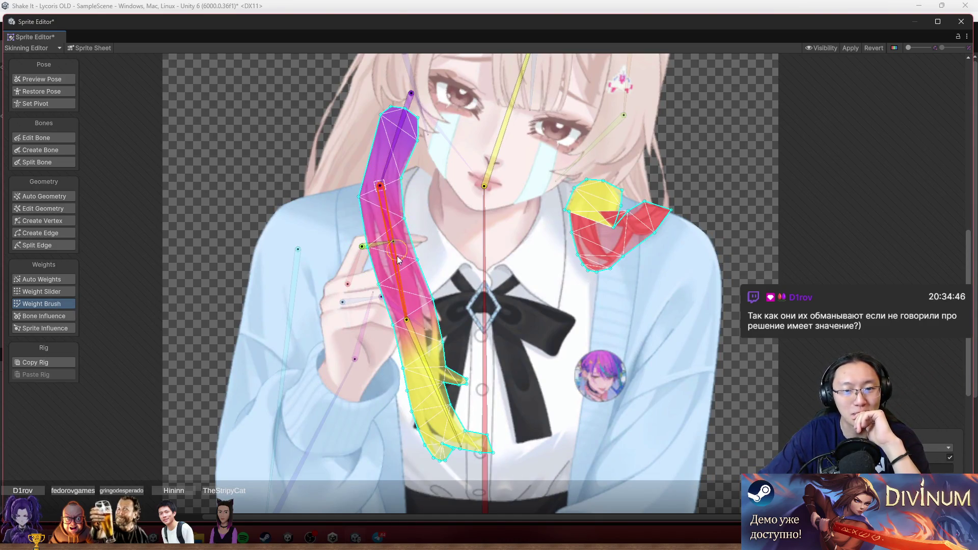
mouse_move(383, 275)
left_mouse_down()
mouse_move(428, 351)
mouse_move(434, 291)
mouse_move(423, 285)
left_mouse_up()
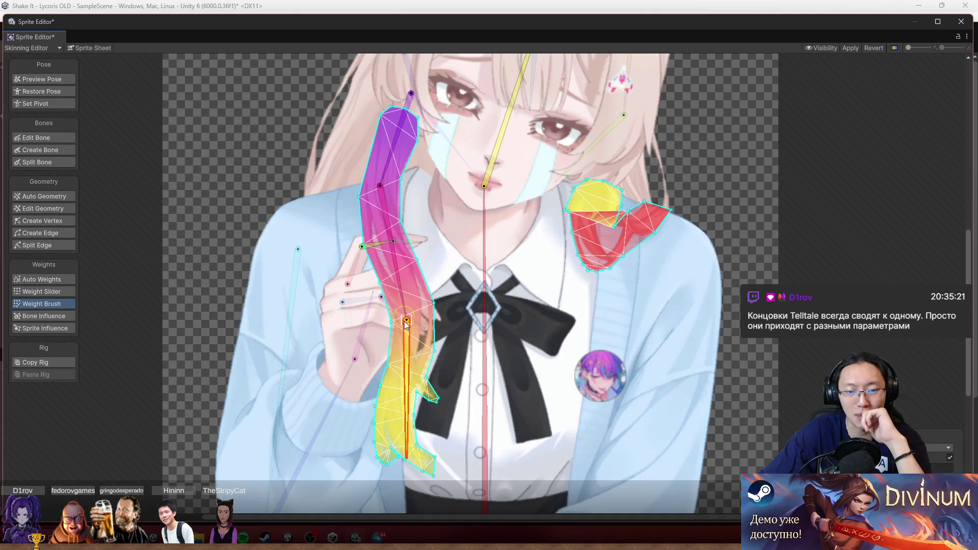
mouse_move(406, 324)
left_mouse_down()
mouse_move(436, 356)
mouse_move(458, 316)
mouse_move(454, 331)
left_mouse_up()
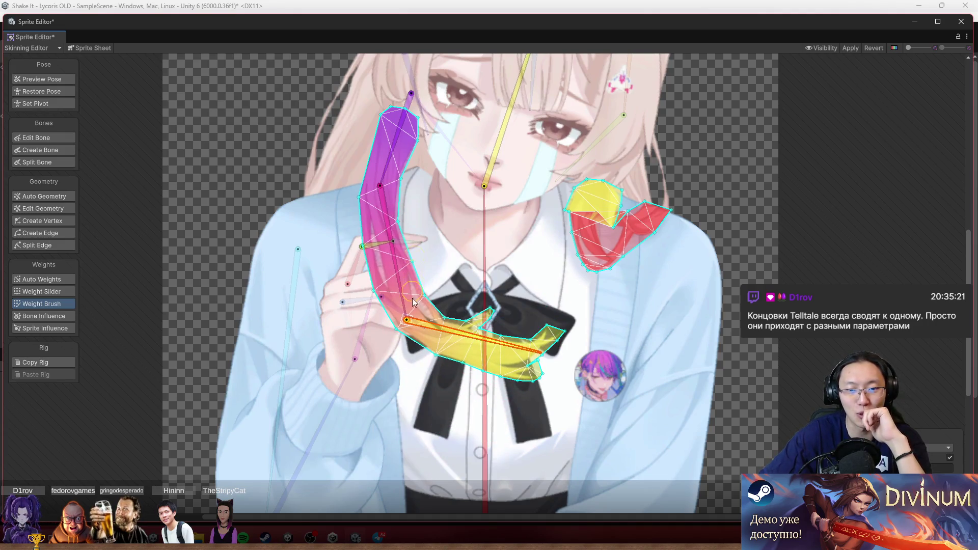
mouse_move(413, 302)
left_mouse_down()
mouse_move(395, 250)
mouse_move(383, 273)
left_mouse_up()
left_click_drag(450, 336, 380, 390)
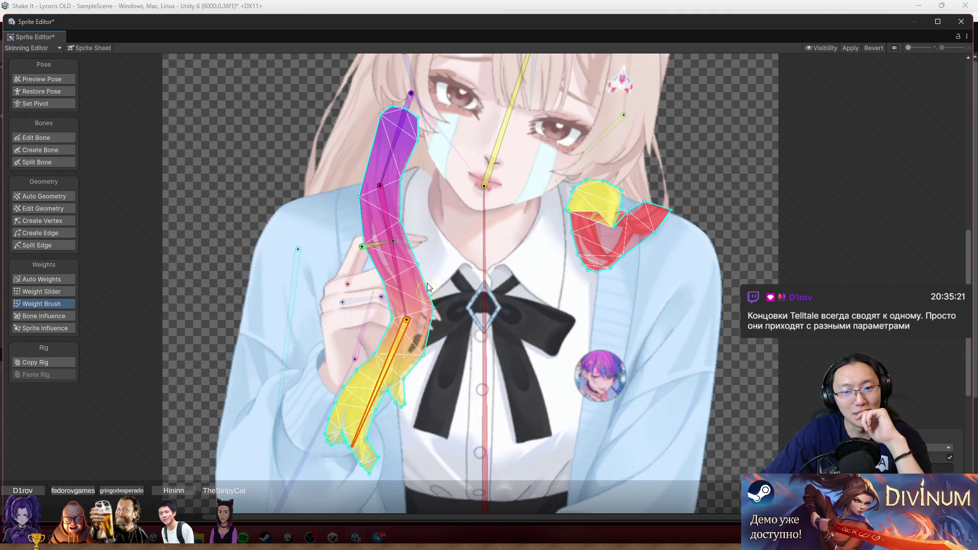
left_click_drag(386, 288, 367, 228)
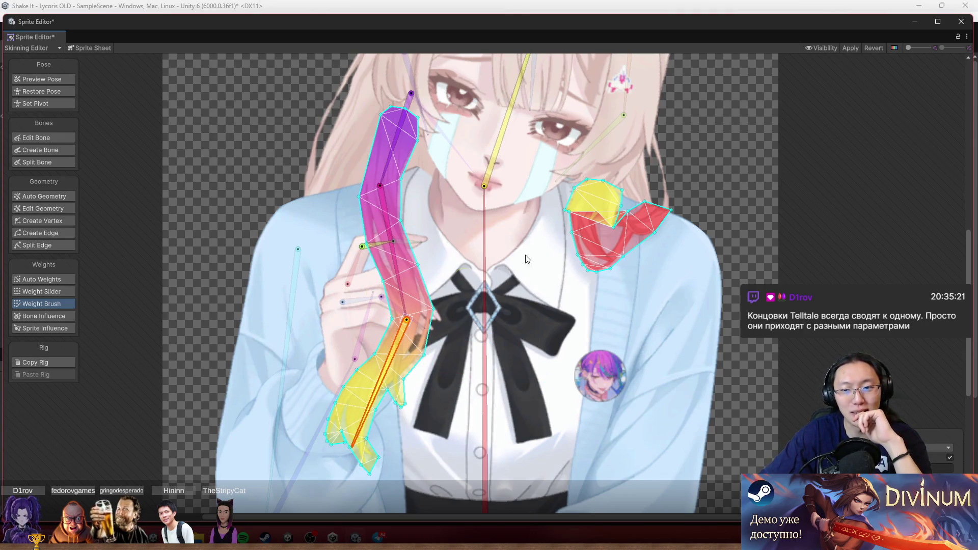
left_click(502, 135)
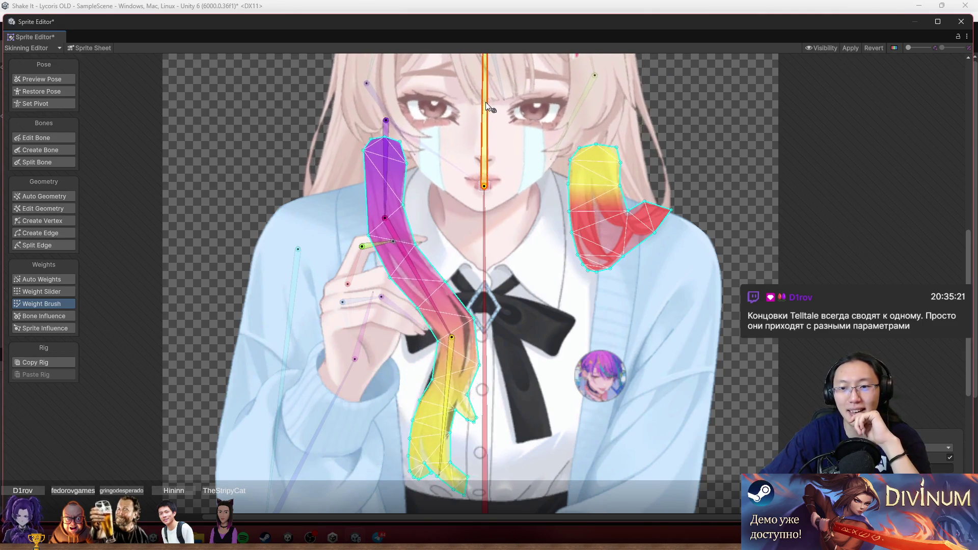
Spread yellow weight down the hair lock's left edge and repaint the right lock's bottom
scroll(633, 187, "up", 3)
left_click_drag(531, 247, 545, 218)
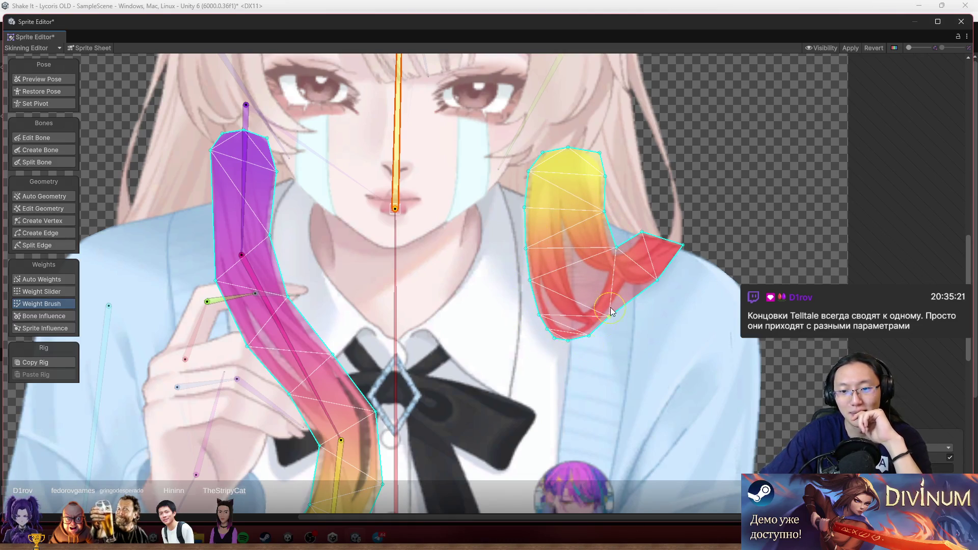
mouse_move(405, 153)
left_mouse_down()
mouse_move(438, 169)
mouse_move(516, 263)
left_mouse_up()
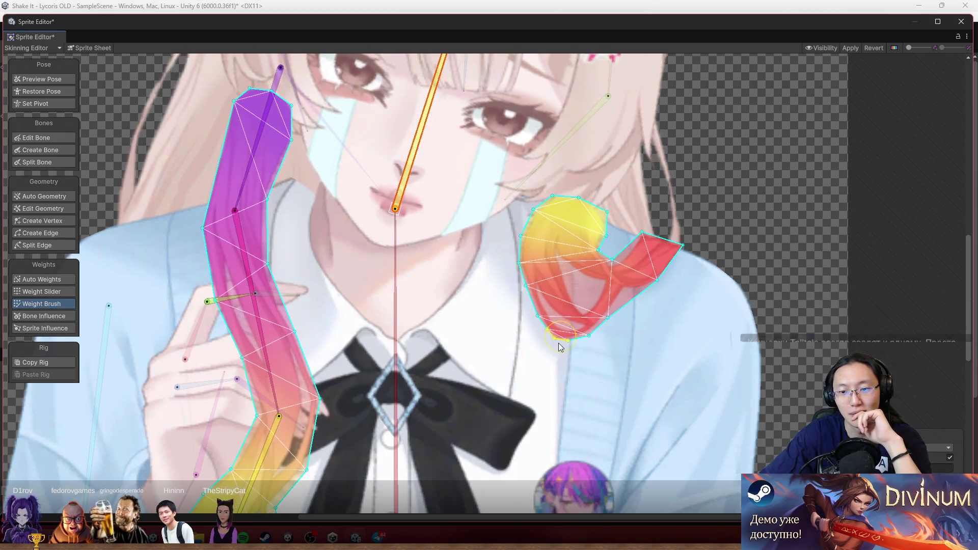
left_click_drag(557, 344, 590, 348)
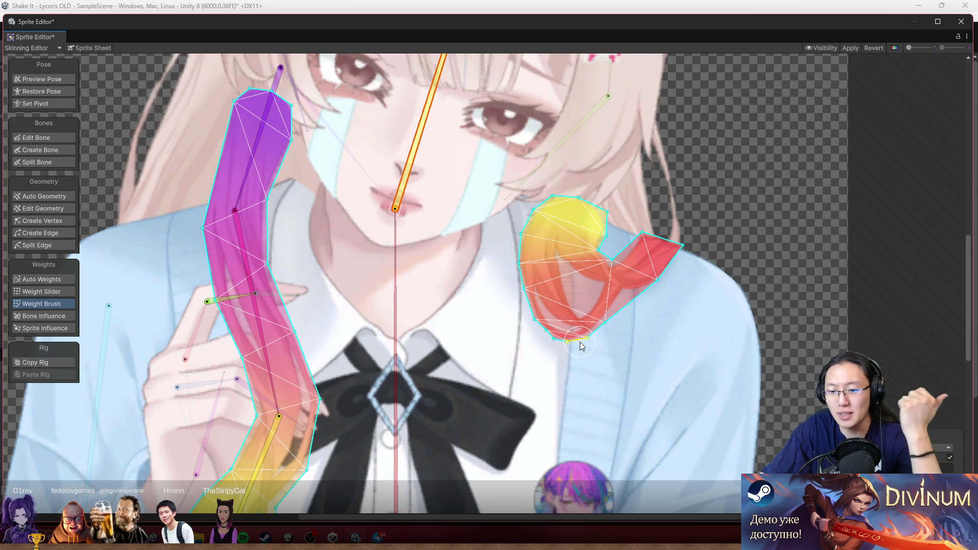
scroll(580, 342, "down", 3)
scroll(678, 393, "up", 3)
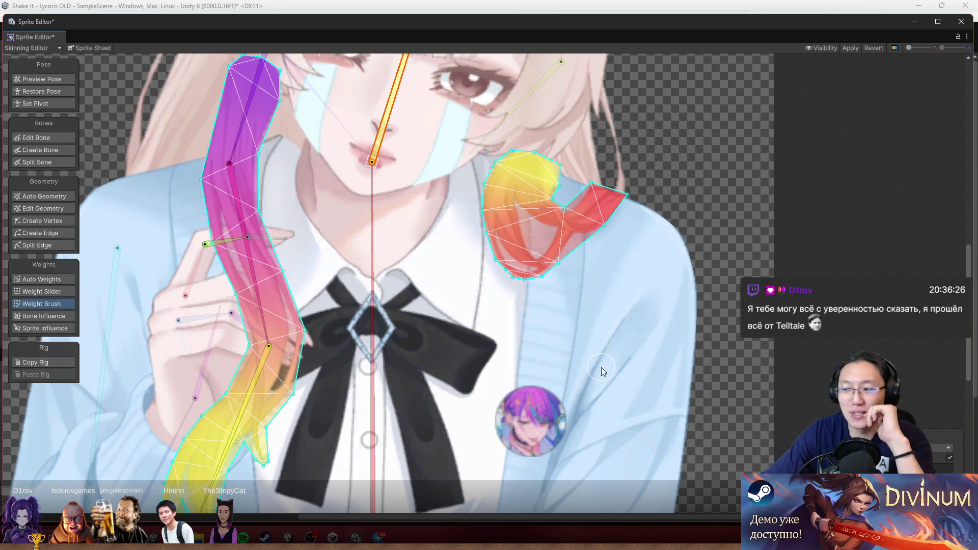
Turn the right hair lock's red bottom orange, rotating the head bone to check
left_click_drag(452, 217, 473, 313)
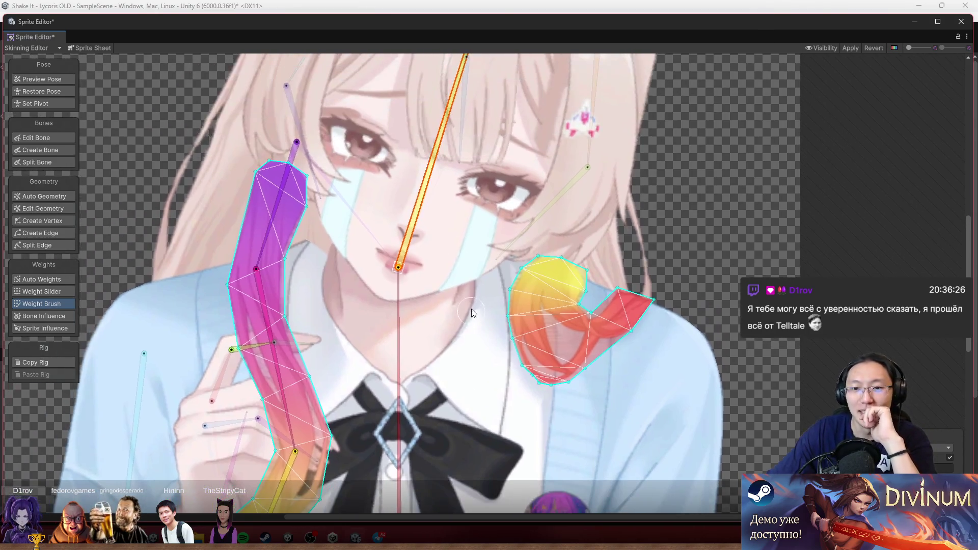
mouse_move(436, 166)
left_mouse_down()
mouse_move(393, 75)
mouse_move(338, 35)
mouse_move(377, 34)
mouse_move(354, 29)
mouse_move(352, 39)
left_mouse_up()
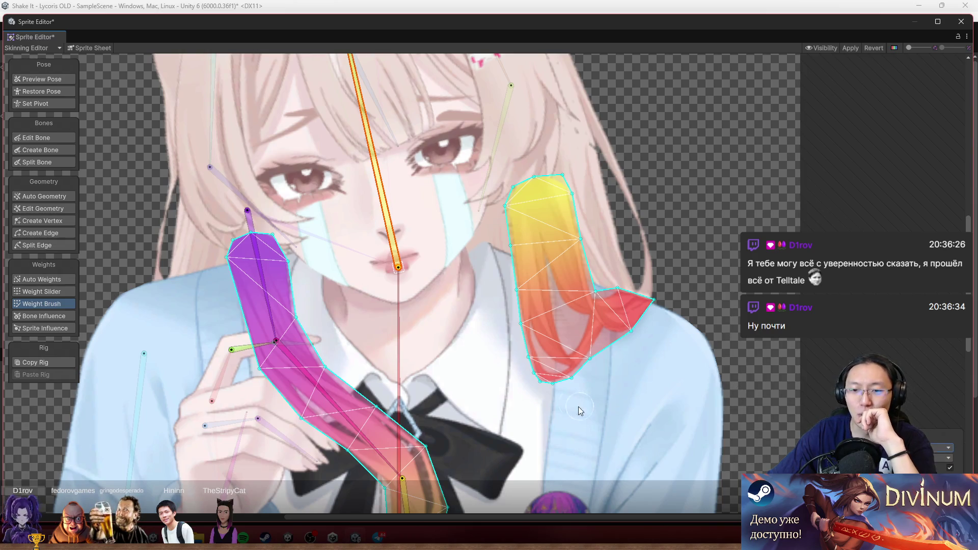
left_click_drag(580, 411, 526, 350)
left_click_drag(548, 389, 653, 368)
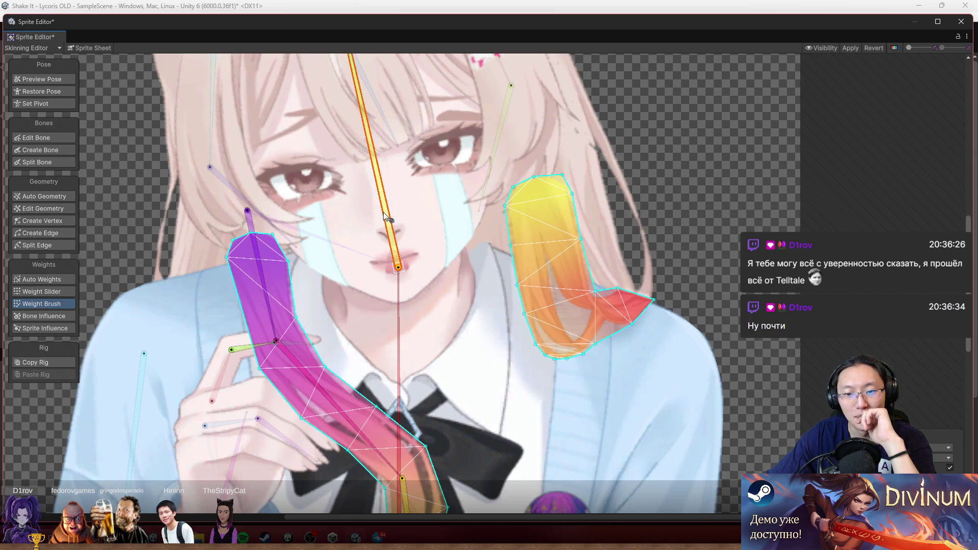
mouse_move(383, 213)
left_mouse_down()
mouse_move(414, 146)
mouse_move(372, 120)
mouse_move(408, 122)
left_mouse_up()
Push the hair strand weights further toward orange and swing the head bone to test
left_click_drag(607, 319, 600, 311)
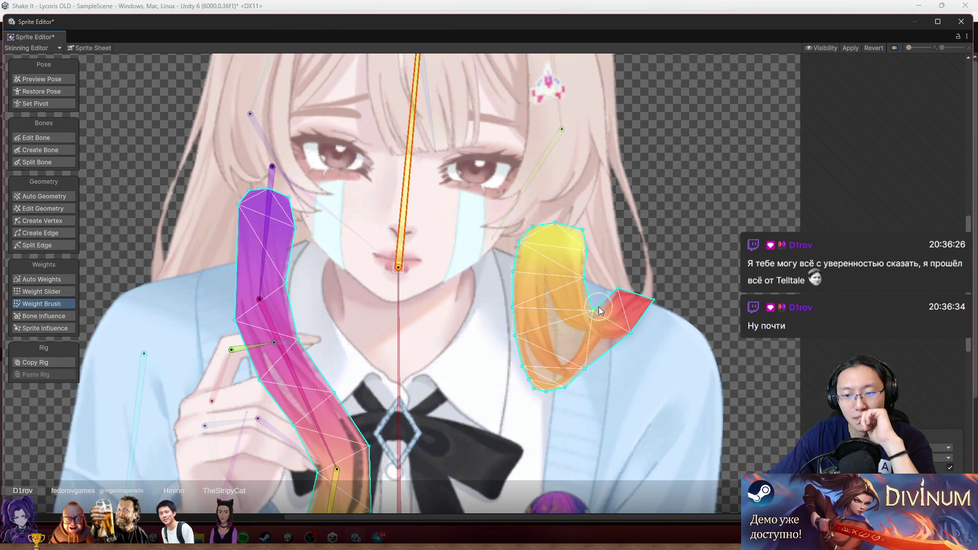
mouse_move(413, 214)
left_mouse_down()
mouse_move(394, 194)
mouse_move(414, 183)
mouse_move(381, 147)
left_mouse_up()
scroll(663, 358, "up", 3)
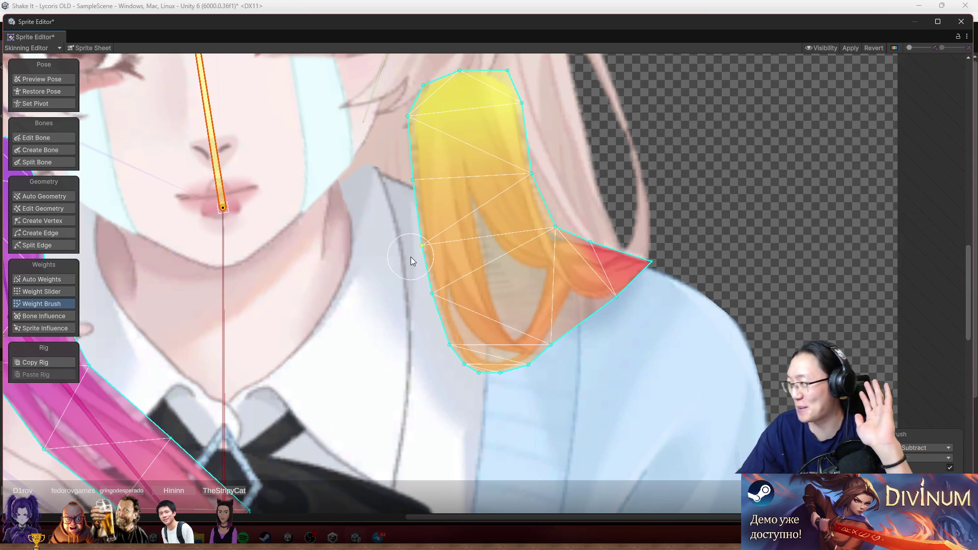
scroll(291, 214, "down", 3)
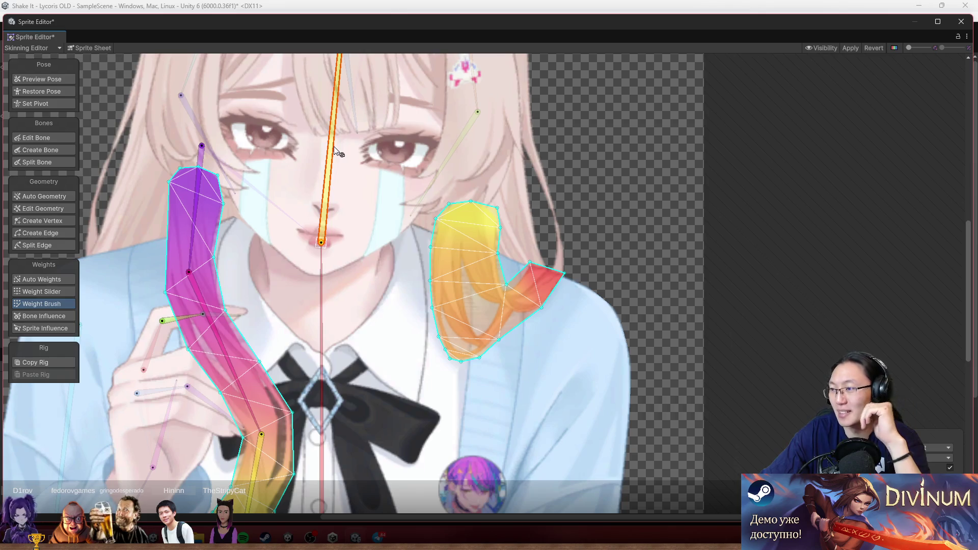
scroll(334, 146, "down", 3)
Paint bone weights across the sleeve mesh
scroll(424, 144, "down", 1)
scroll(391, 286, "up", 10)
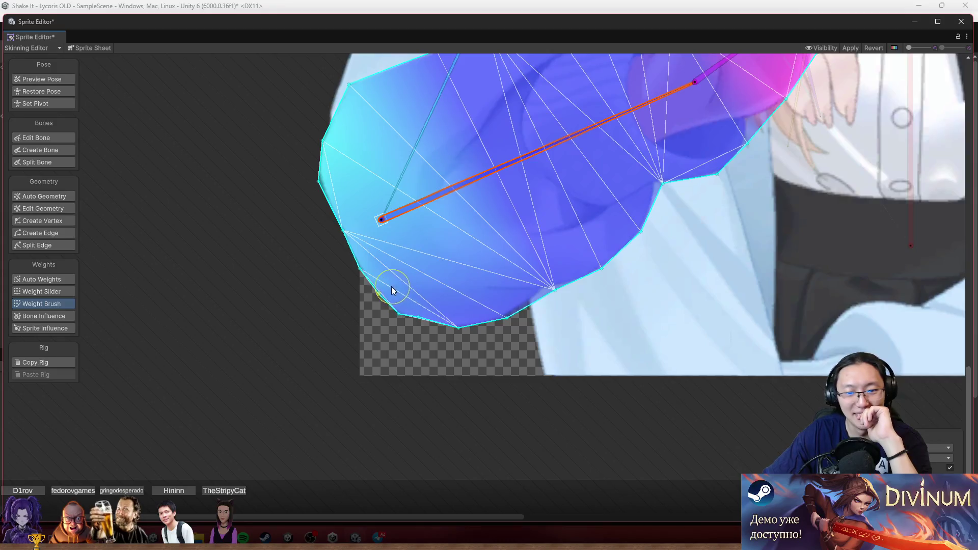
scroll(497, 212, "down", 2)
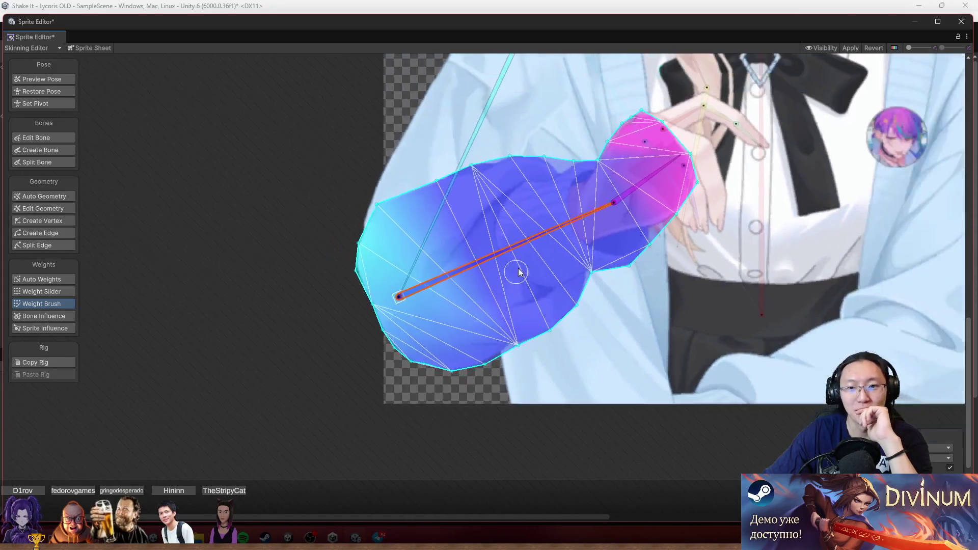
mouse_move(517, 269)
left_mouse_down()
mouse_move(515, 118)
mouse_move(583, 165)
mouse_move(539, 104)
mouse_move(507, 87)
left_mouse_up()
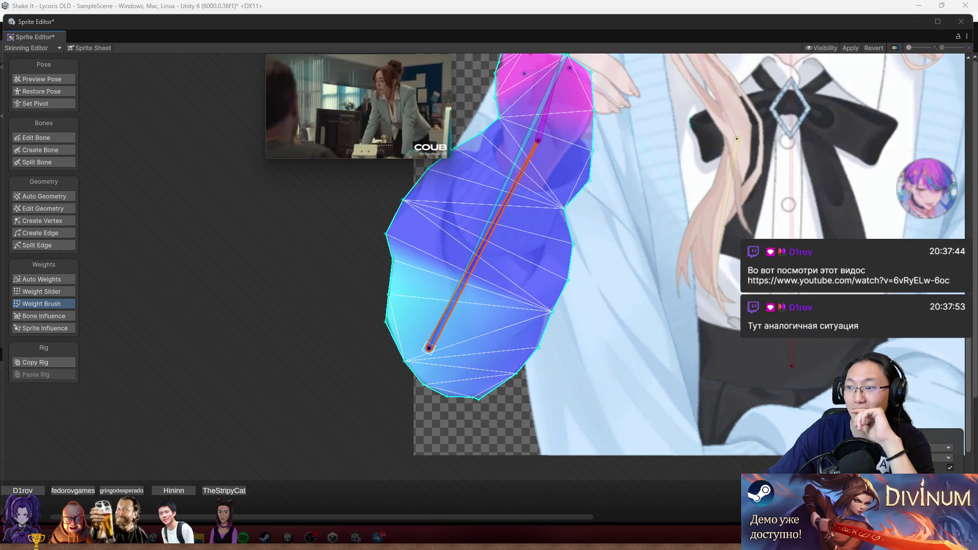
Pause and move the floating video aside, then paint the sleeve's cyan end blue and test
mouse_move(429, 109)
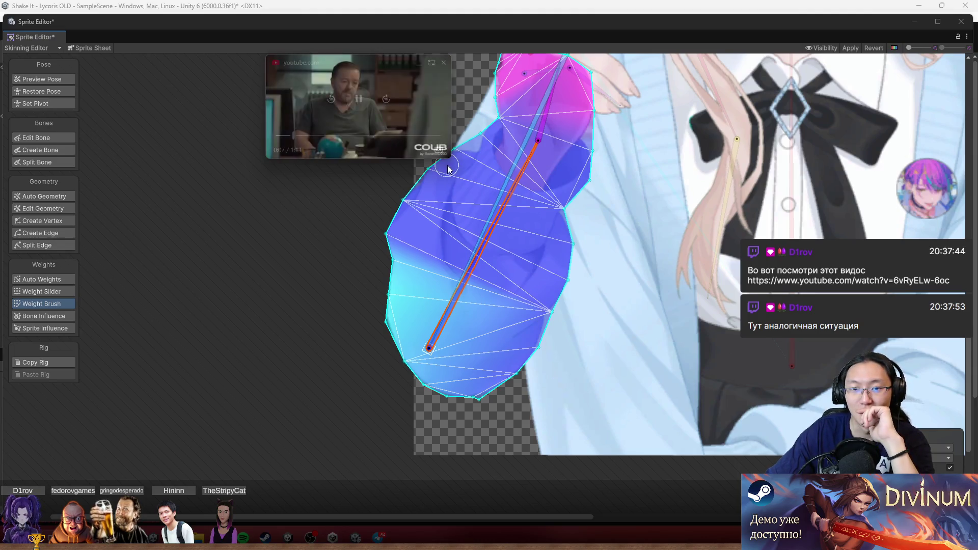
left_click_drag(450, 157, 567, 222)
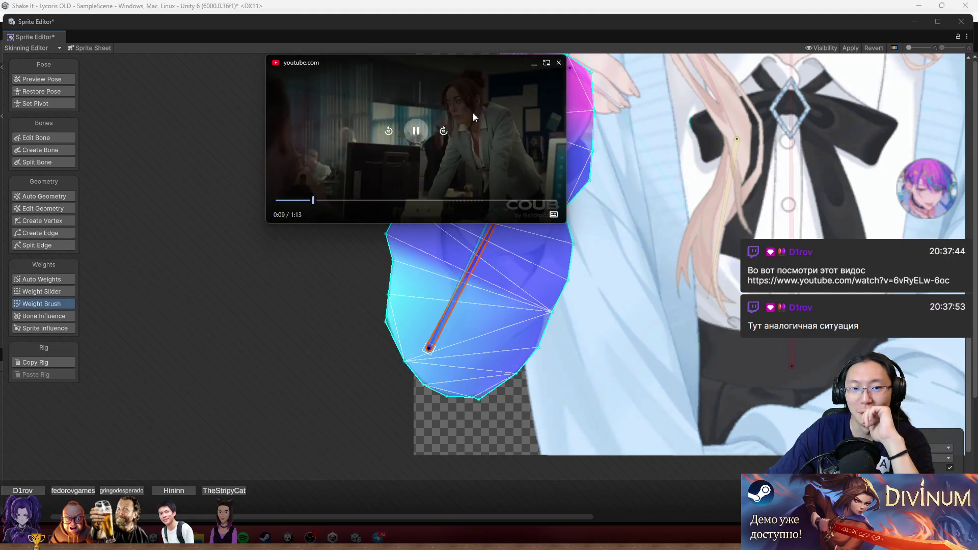
left_click(416, 129)
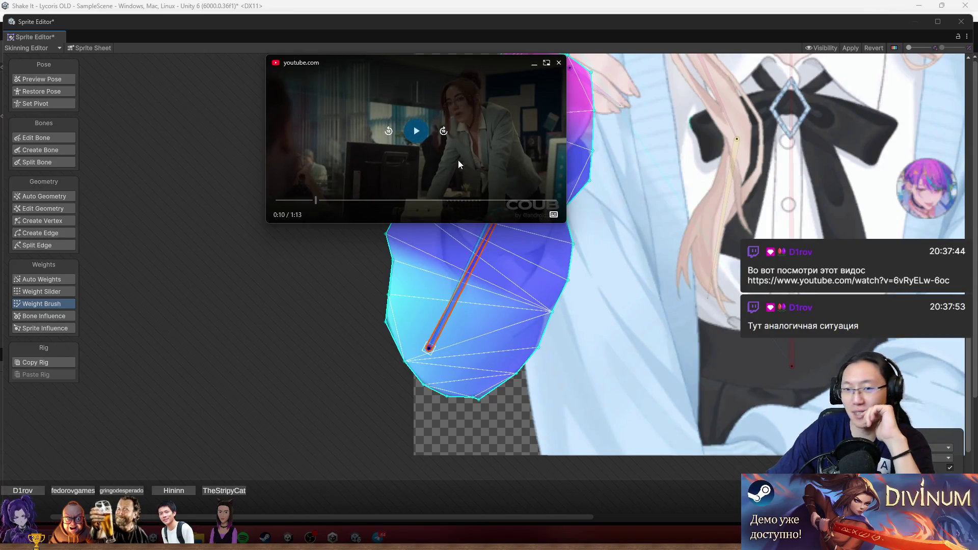
mouse_move(425, 133)
left_mouse_down()
mouse_move(322, 321)
mouse_move(197, 428)
left_mouse_up()
mouse_move(415, 234)
left_mouse_down()
mouse_move(376, 288)
mouse_move(397, 319)
mouse_move(404, 200)
mouse_move(371, 299)
mouse_move(518, 316)
mouse_move(485, 392)
left_mouse_up()
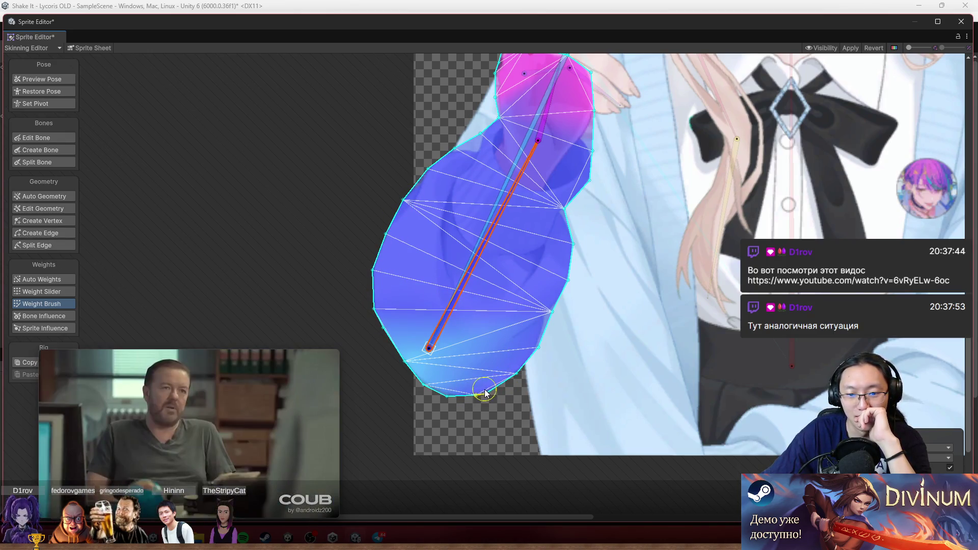
mouse_move(501, 204)
left_mouse_down()
mouse_move(599, 249)
mouse_move(643, 249)
mouse_move(595, 157)
mouse_move(663, 230)
mouse_move(607, 105)
left_mouse_up()
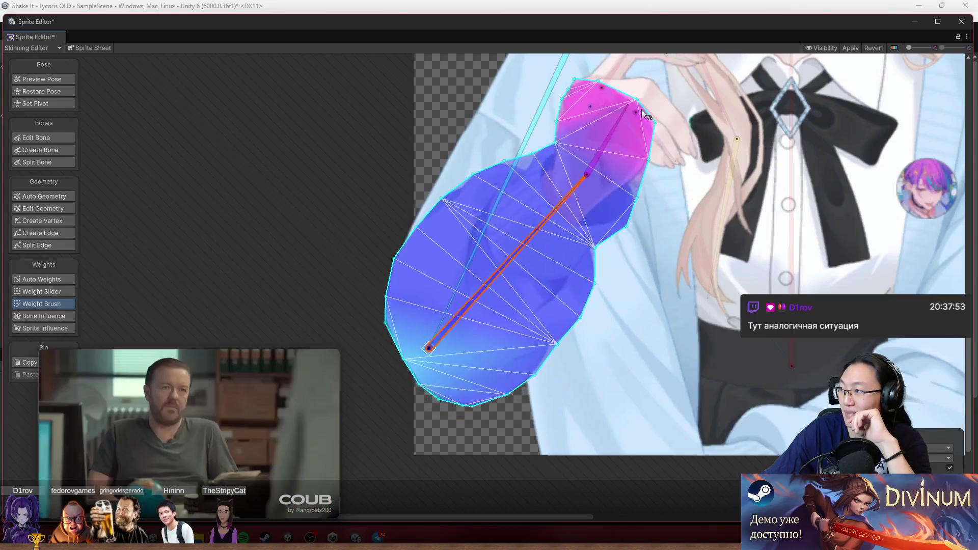
Show all sprite weights and rotate the bone near the hand to test arm deformation
scroll(496, 229, "up", 3)
scroll(444, 183, "up", 1)
left_click(277, 159)
left_click(496, 272)
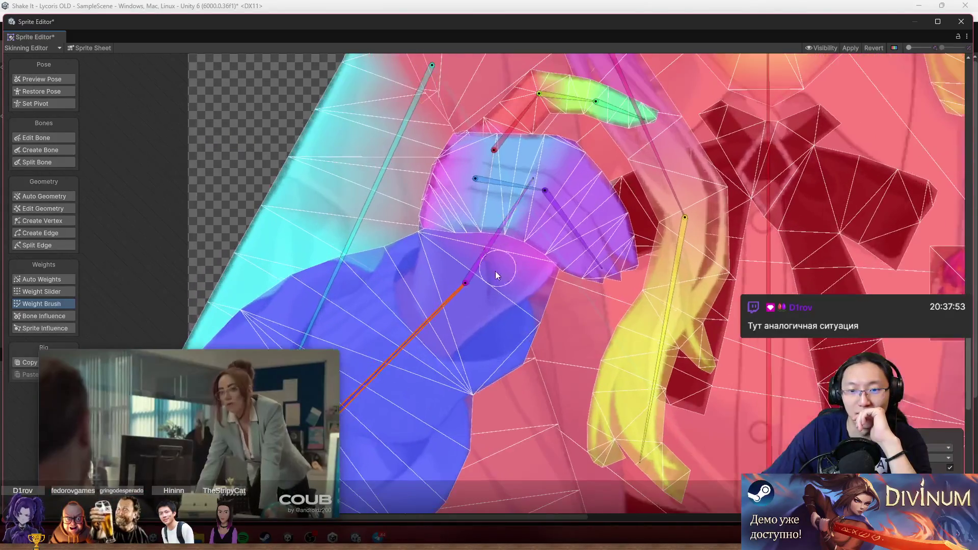
mouse_move(495, 271)
left_mouse_down()
mouse_move(483, 243)
mouse_move(522, 191)
left_mouse_up()
Rotate the orange bone to test bending, then select its sprite to view its weight
scroll(483, 274, "up", 2)
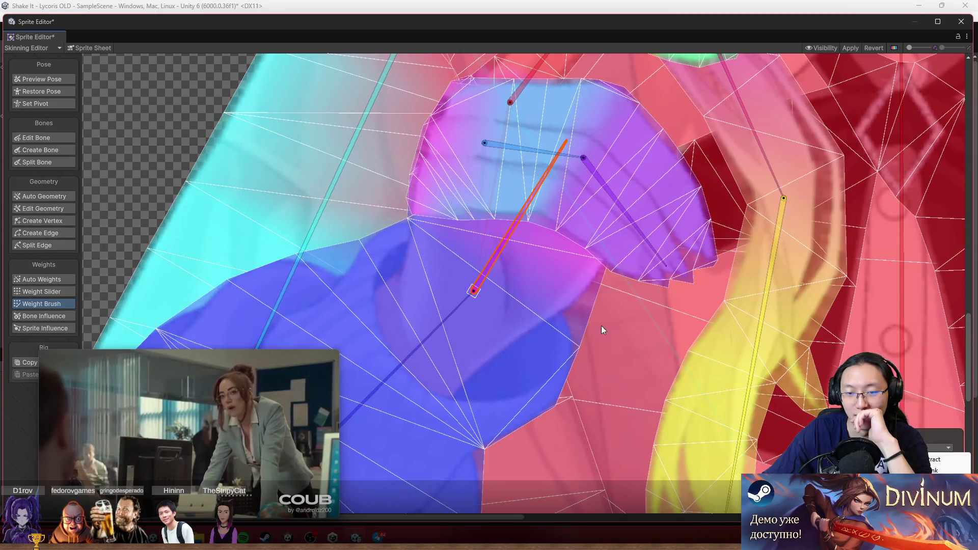
left_click_drag(500, 245, 528, 228)
left_click(470, 246)
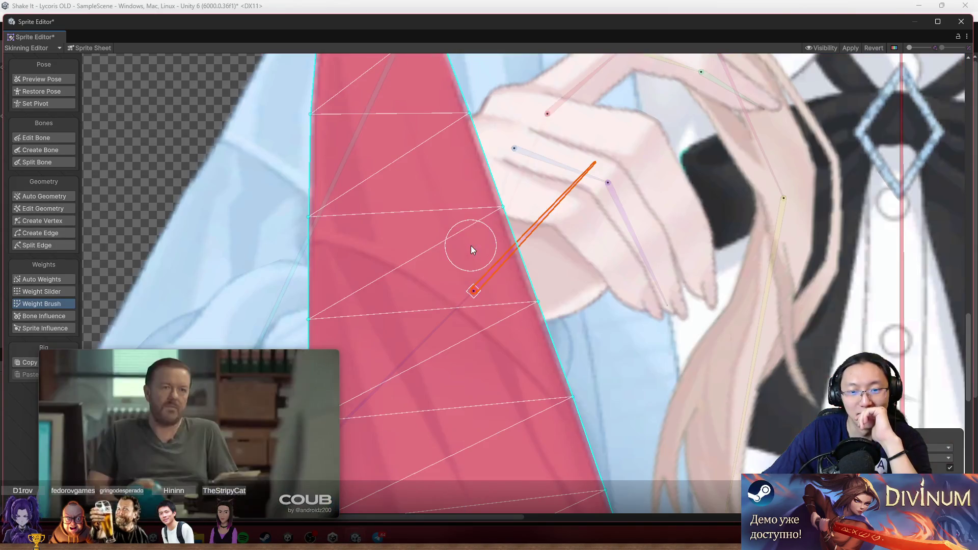
scroll(705, 109, "up", 3)
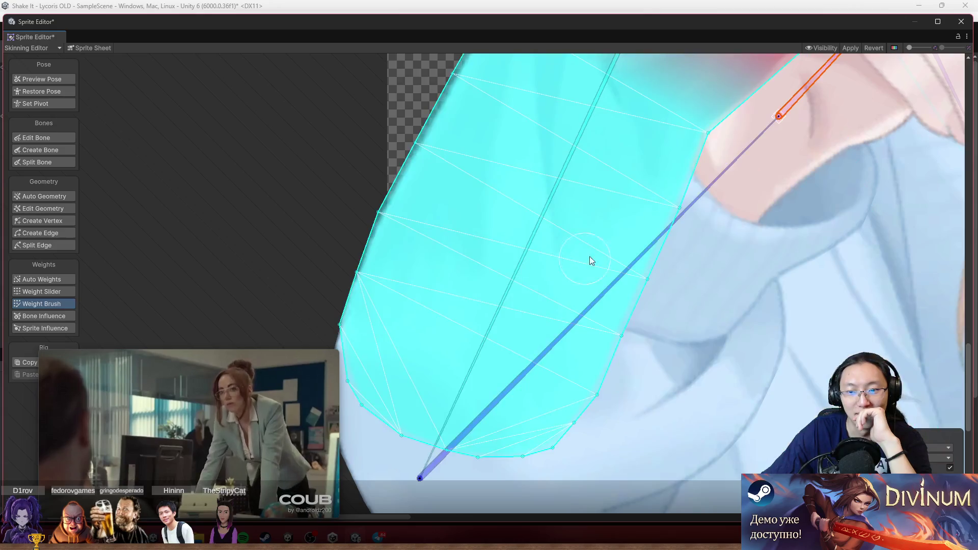
Select the light-blue sleeve sprite and swing the red bone both ways to check weights
left_click(597, 237)
left_click_drag(640, 185, 462, 325)
scroll(660, 200, "up", 3)
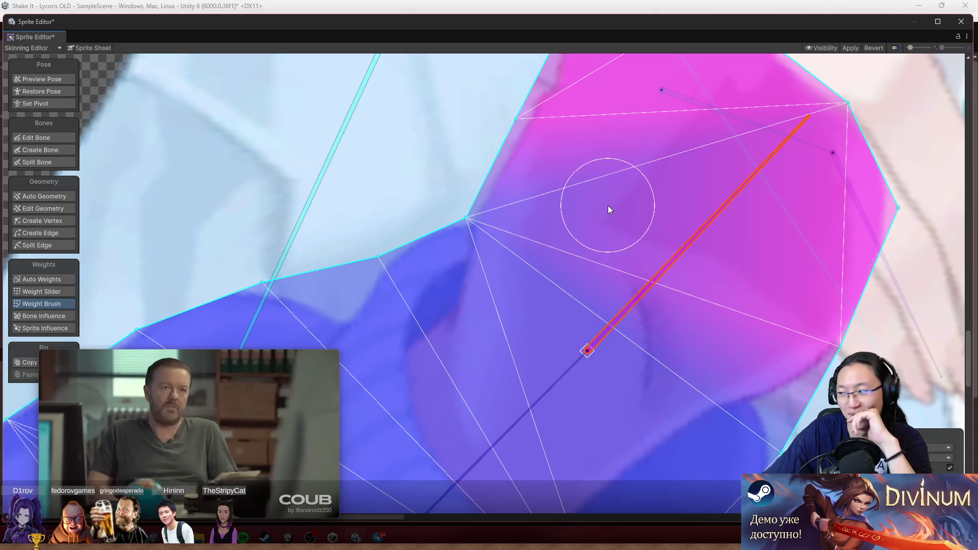
mouse_move(713, 213)
left_mouse_down()
mouse_move(704, 215)
mouse_move(684, 172)
left_mouse_up()
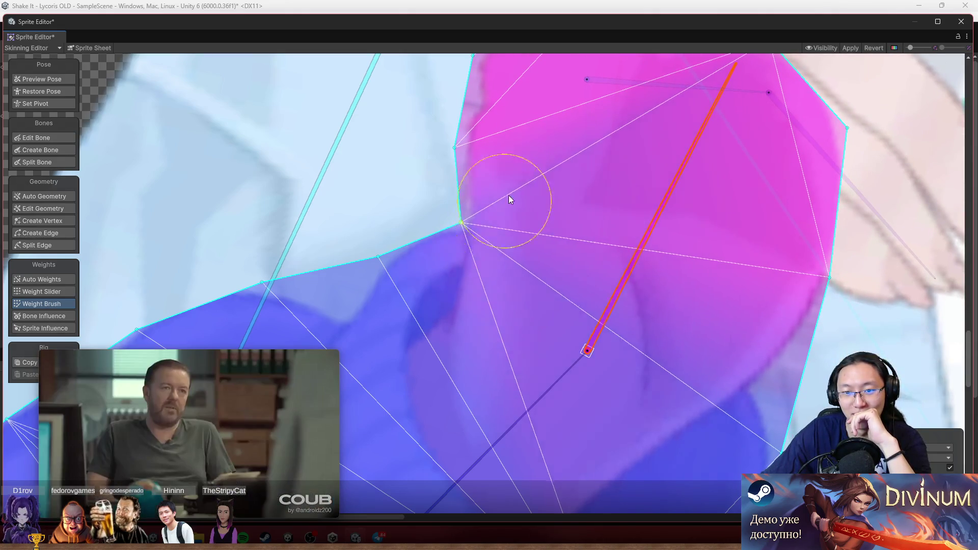
mouse_move(658, 213)
left_mouse_down()
mouse_move(745, 240)
mouse_move(681, 161)
mouse_move(655, 146)
mouse_move(759, 141)
mouse_move(828, 161)
mouse_move(701, 100)
mouse_move(701, 109)
left_mouse_up()
scroll(627, 206, "down", 3)
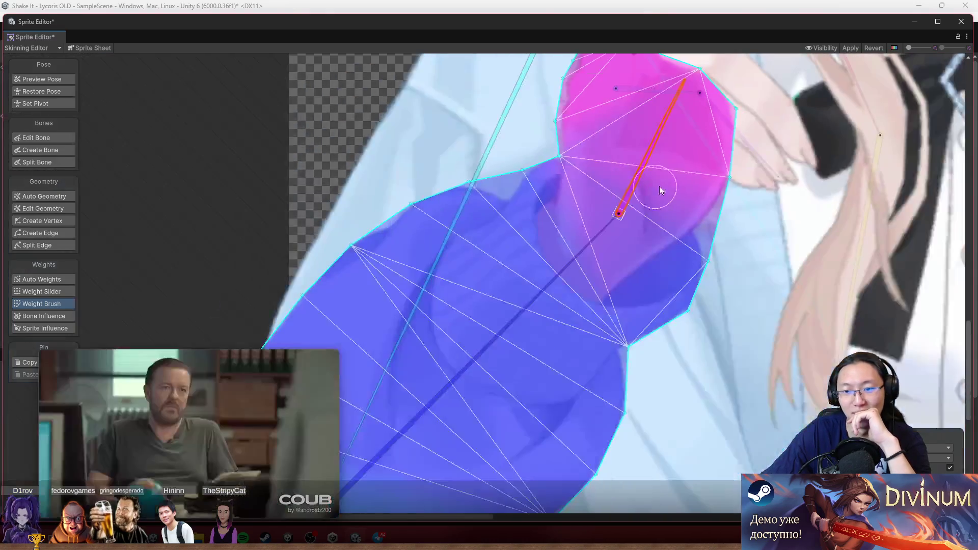
mouse_move(640, 163)
left_mouse_down()
mouse_move(697, 152)
mouse_move(637, 85)
mouse_move(655, 80)
mouse_move(662, 62)
mouse_move(649, 55)
left_mouse_up()
Add magenta weight near the wrist vertex and swing the red bone to test it
scroll(580, 136, "up", 3)
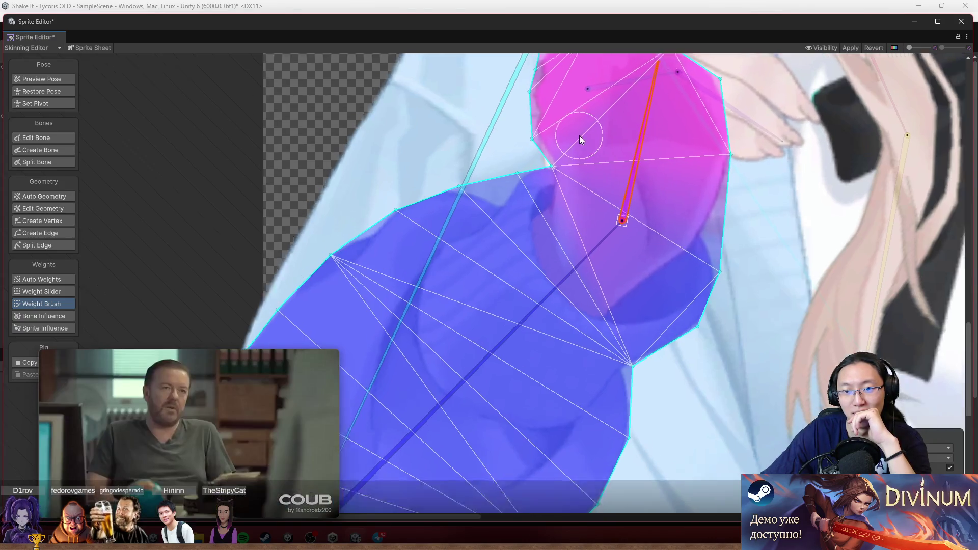
left_click_drag(575, 176, 561, 179)
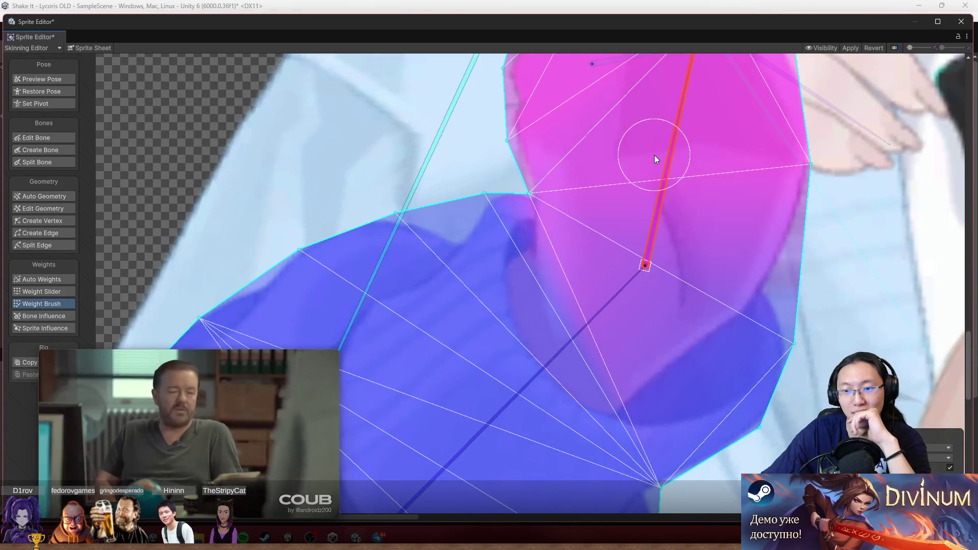
mouse_move(655, 159)
left_mouse_down()
mouse_move(726, 157)
mouse_move(707, 120)
mouse_move(667, 88)
left_mouse_up()
scroll(604, 296, "down", 5)
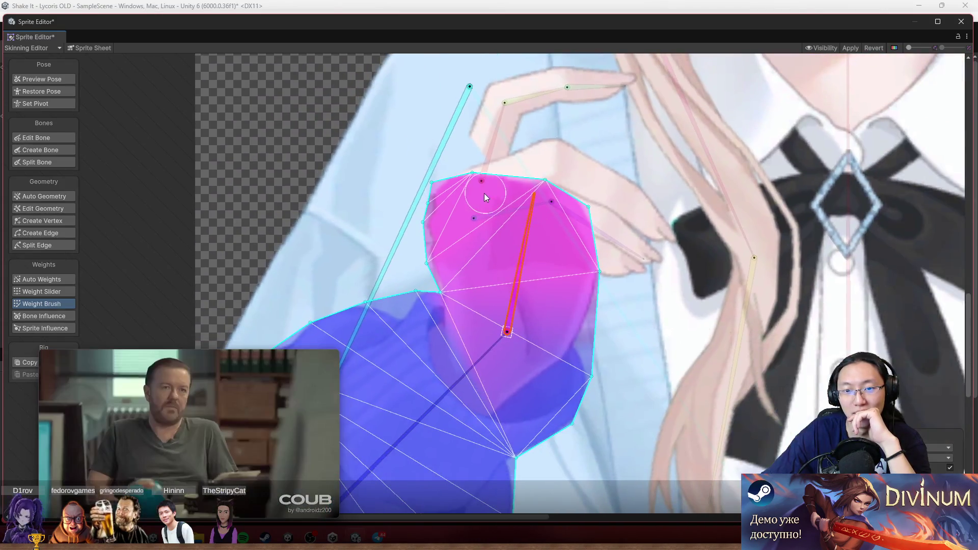
scroll(319, 148, "down", 2)
Inspect the finger sprite's weights, then deselect it and rotate the orange bone to test hand bending
left_click(564, 156)
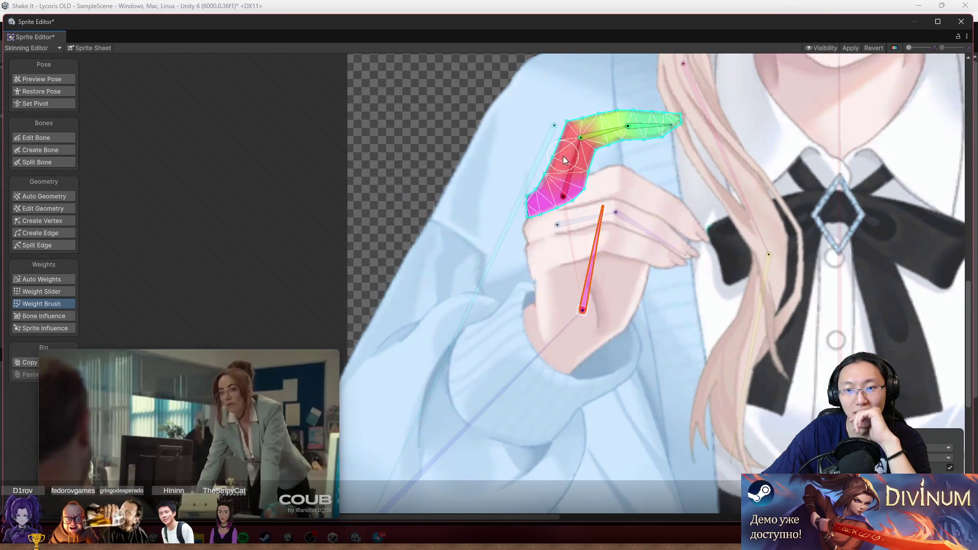
scroll(564, 156, "up", 2)
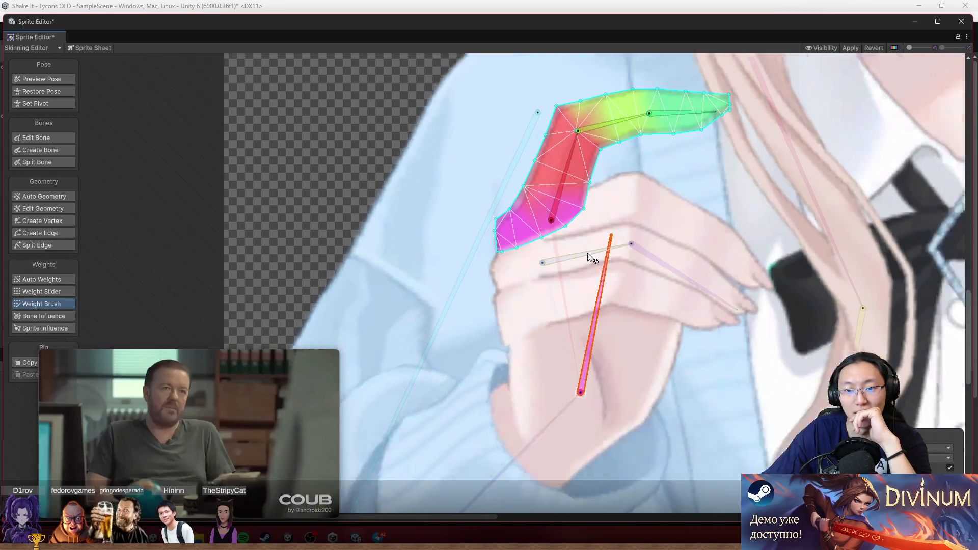
scroll(588, 253, "down", 3)
left_click(334, 157)
scroll(594, 175, "up", 3)
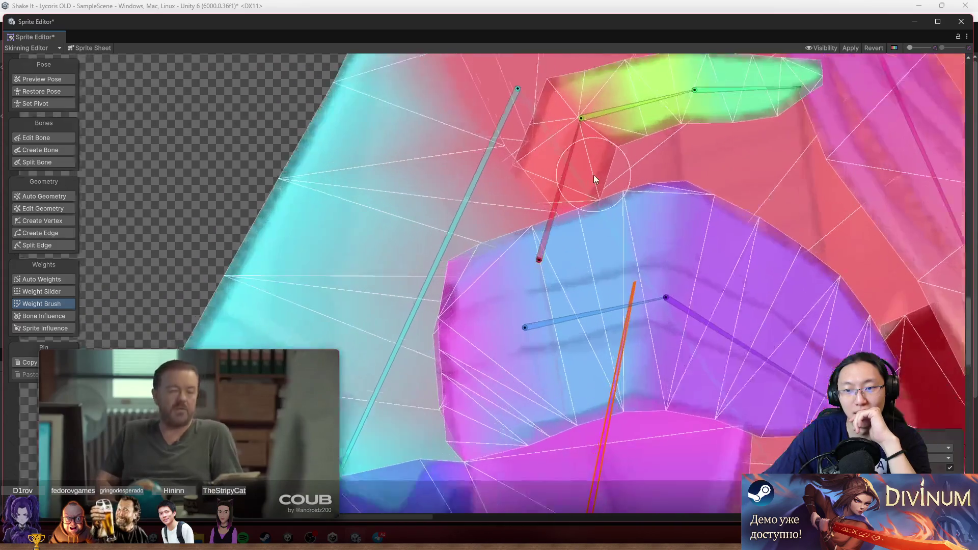
scroll(603, 282, "down", 2)
scroll(571, 283, "up", 1)
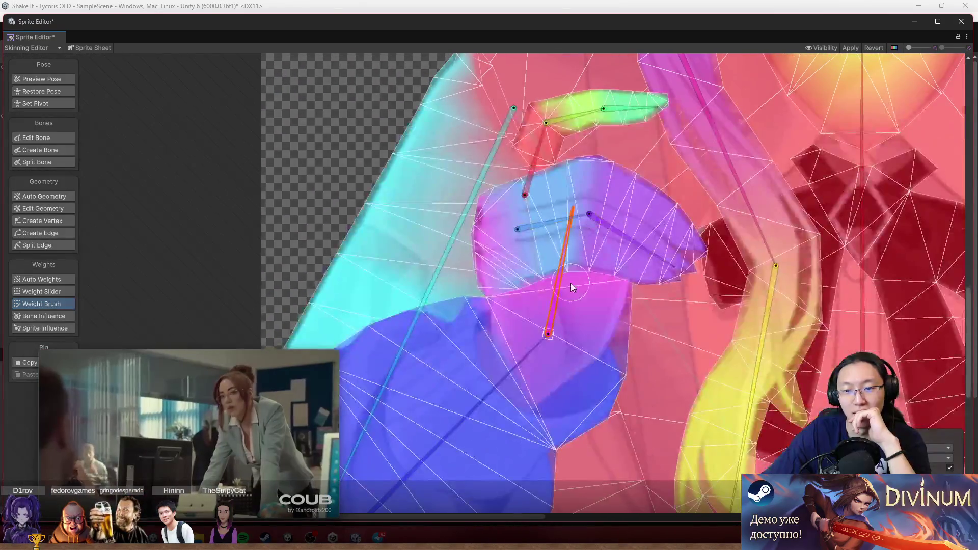
mouse_move(561, 289)
left_mouse_down()
mouse_move(592, 286)
mouse_move(622, 304)
mouse_move(609, 259)
mouse_move(625, 264)
mouse_move(641, 246)
left_mouse_up()
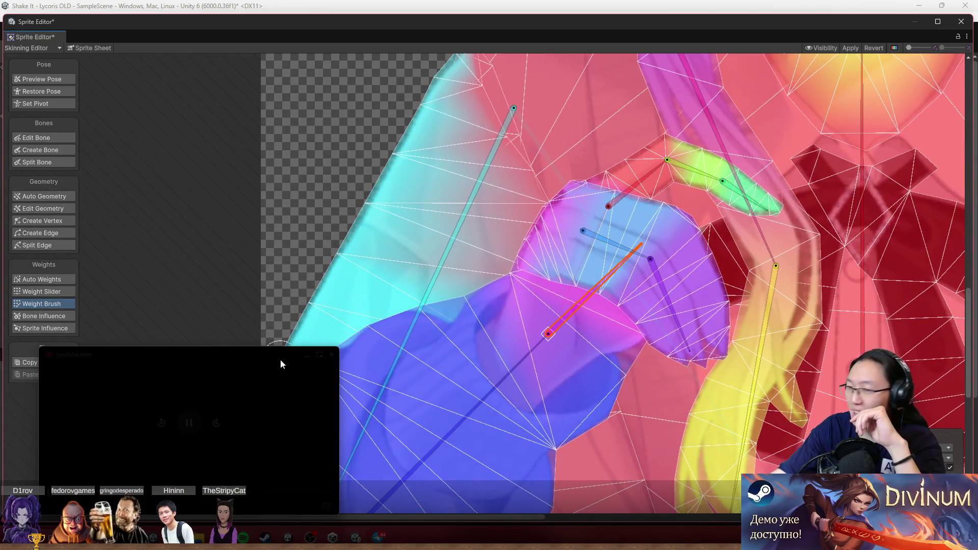
Close the floating video player, zoom in on the hand and finger bones, and bring up the Start menu
left_click(332, 355)
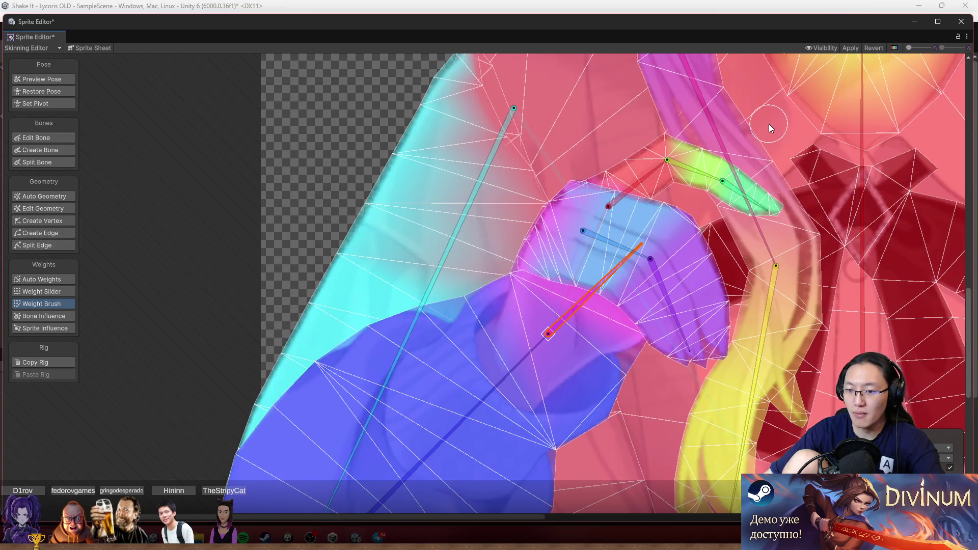
scroll(561, 247, "up", 3)
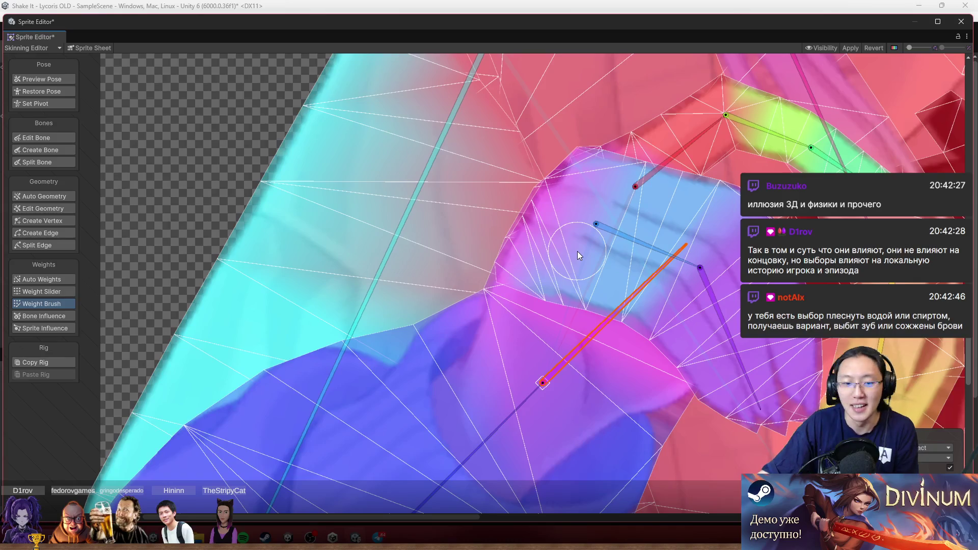
key("super")
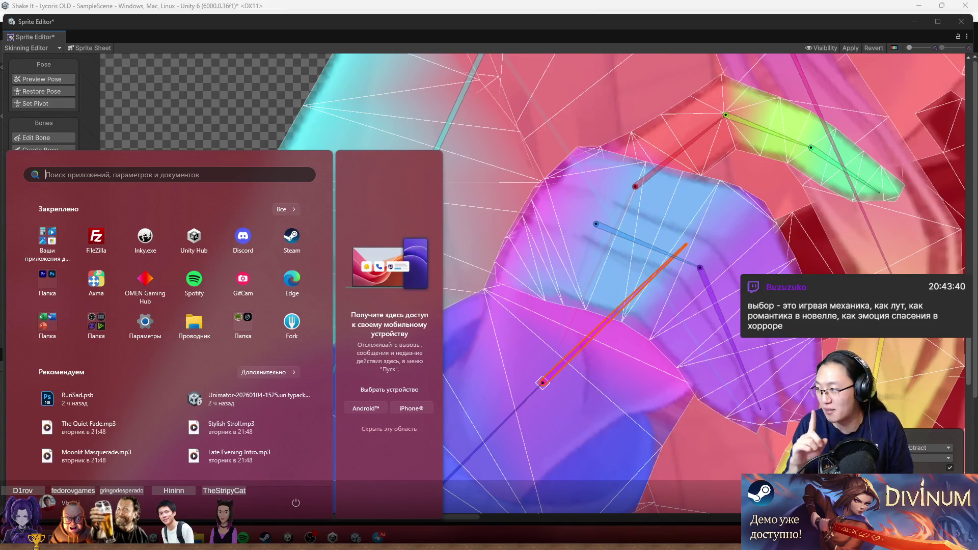
left_click(412, 10)
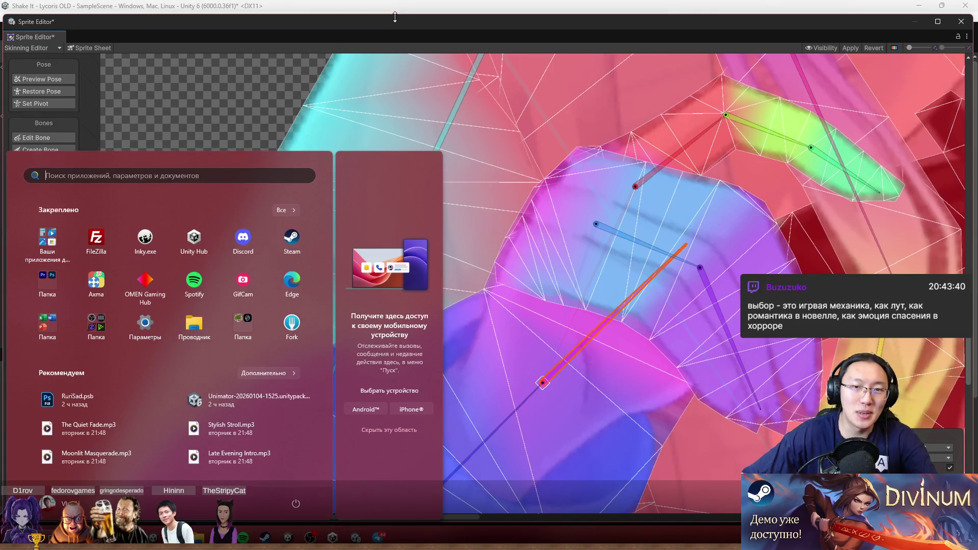
scroll(474, 285, "down", 5)
scroll(471, 289, "up", 3)
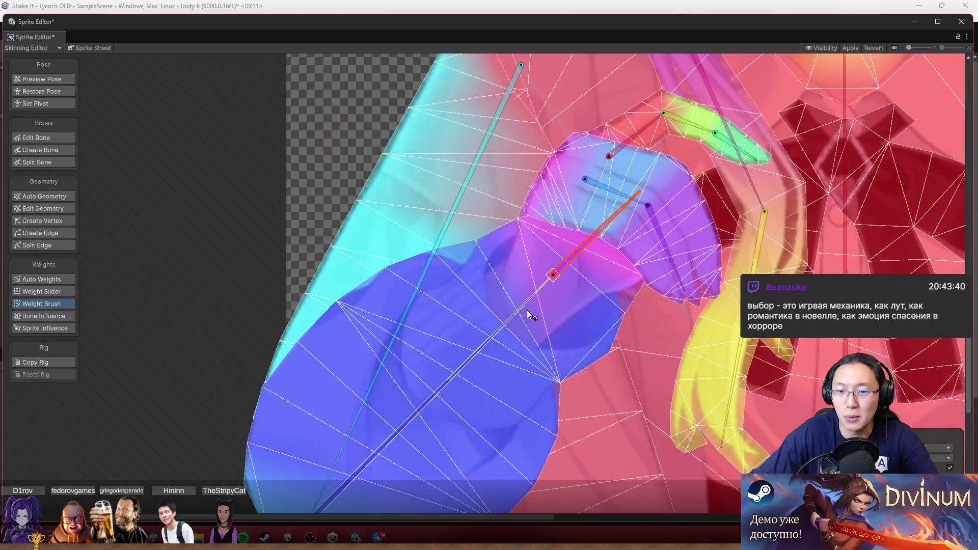
Select the cyan sleeve sprite and rotate the forearm bone to test sleeve deformation
left_click(482, 286)
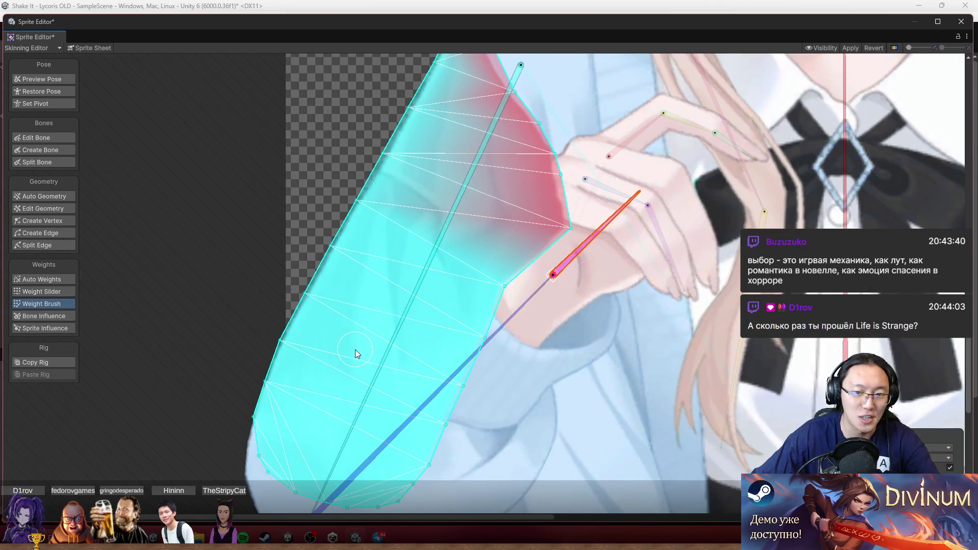
left_click(355, 350)
scroll(402, 316, "up", 2)
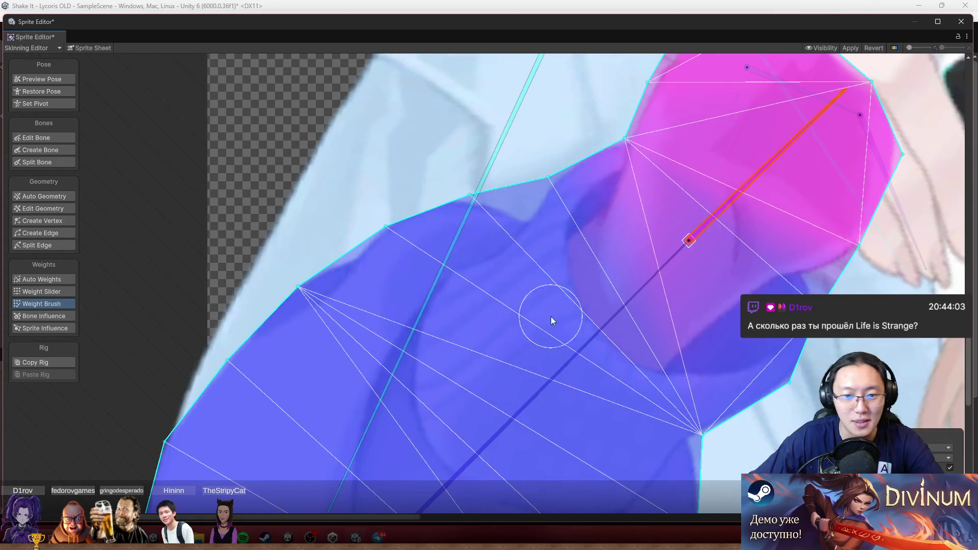
scroll(554, 311, "up", 2)
mouse_move(587, 285)
left_mouse_down()
mouse_move(629, 296)
mouse_move(739, 228)
mouse_move(747, 186)
mouse_move(802, 189)
left_mouse_up()
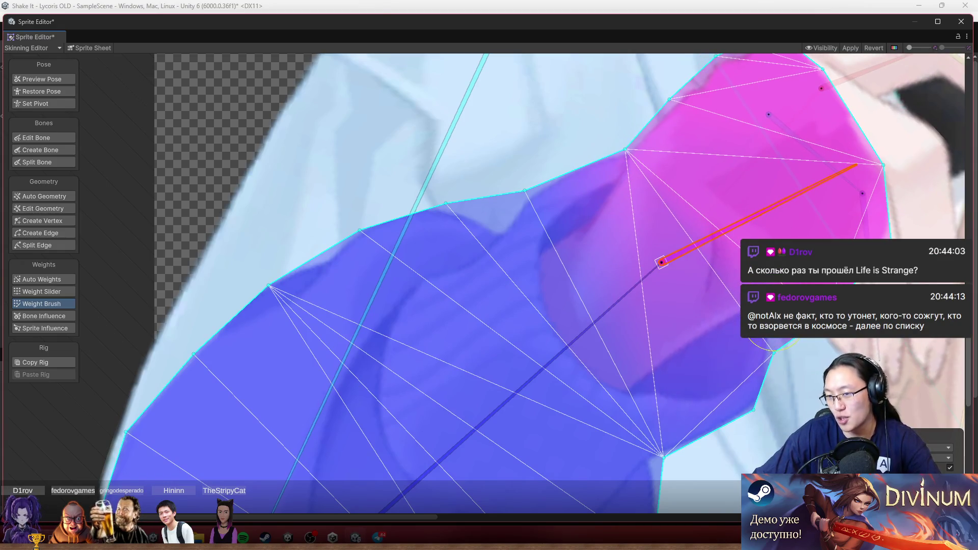
mouse_move(803, 189)
left_mouse_down()
mouse_move(772, 215)
mouse_move(792, 230)
mouse_move(799, 195)
mouse_move(811, 209)
left_mouse_up()
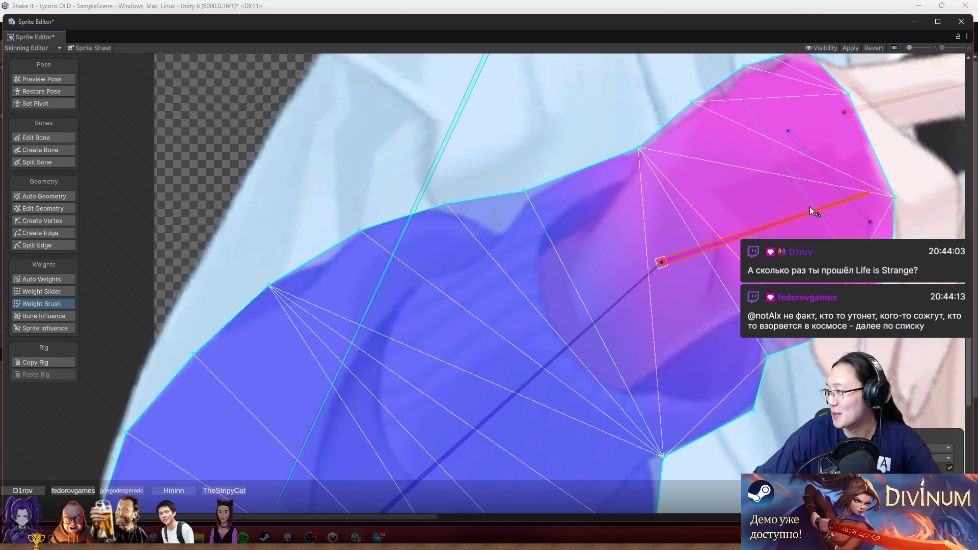
mouse_move(809, 206)
left_mouse_down()
mouse_move(511, 337)
mouse_move(589, 329)
mouse_move(593, 283)
left_mouse_up()
Bend the finger bone chain to test its weights, then switch to Edit Geometry
scroll(651, 188, "up", 2)
mouse_move(678, 128)
left_mouse_down()
mouse_move(679, 114)
mouse_move(707, 149)
mouse_move(667, 143)
mouse_move(410, 240)
left_mouse_up()
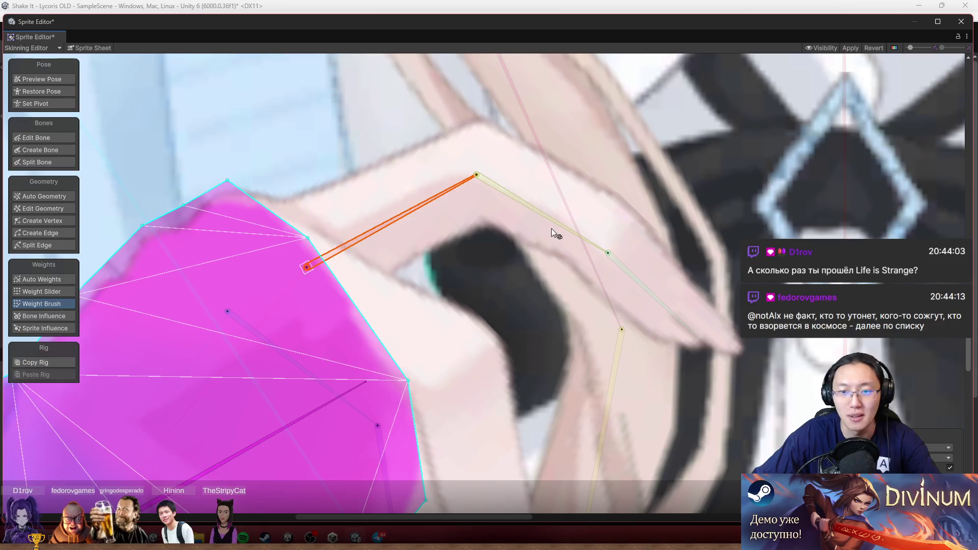
mouse_move(551, 228)
left_mouse_down()
mouse_move(577, 208)
mouse_move(615, 201)
left_mouse_up()
mouse_move(686, 215)
left_mouse_down()
mouse_move(720, 208)
mouse_move(688, 276)
mouse_move(653, 287)
mouse_move(659, 265)
left_mouse_up()
left_click(670, 228)
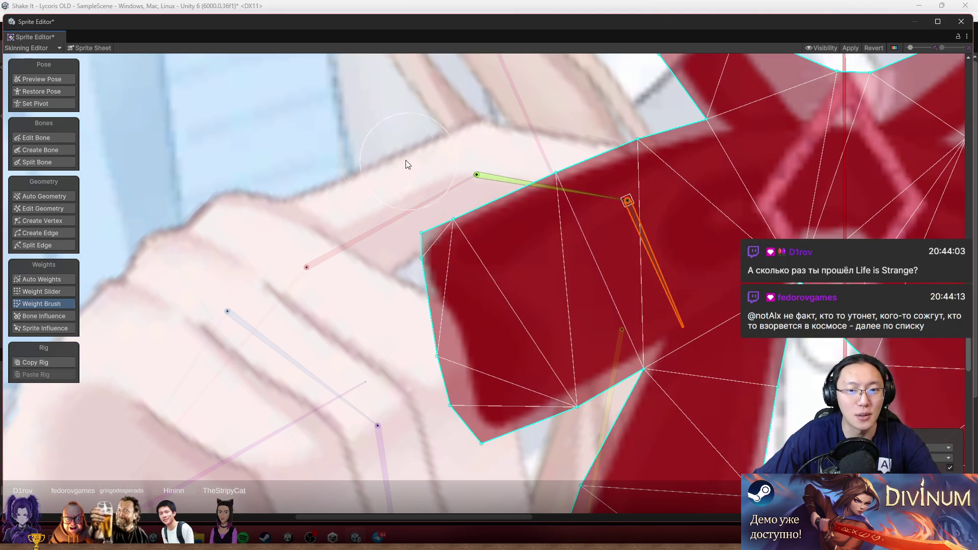
left_click(54, 205)
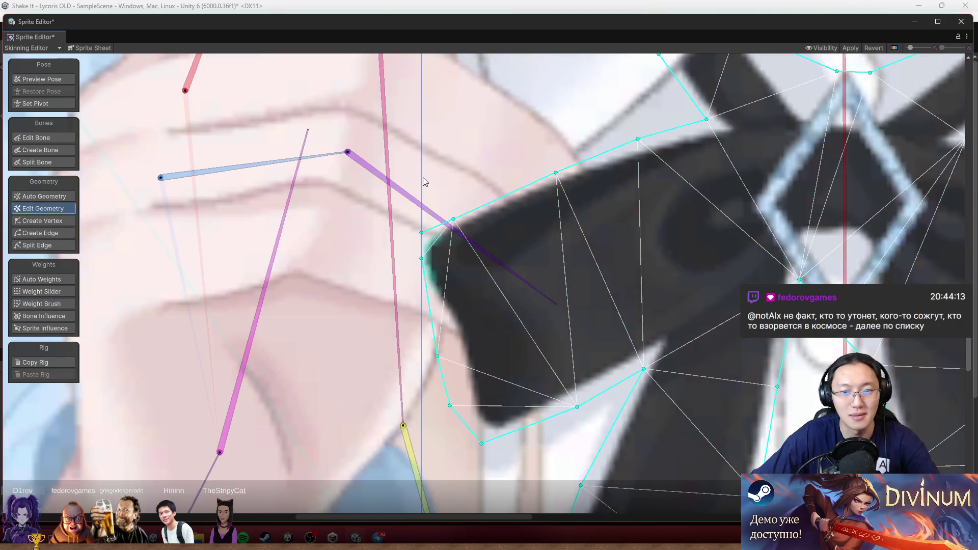
Select the hand sprite's mesh and frame the green and red finger bones for vertex editing
left_click(484, 184)
left_click_drag(484, 183, 696, 431)
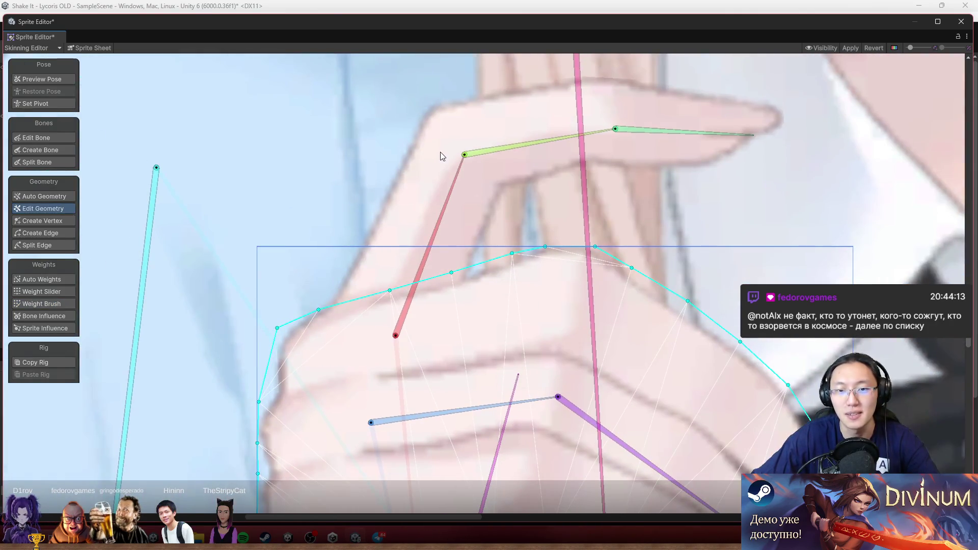
left_click(441, 156)
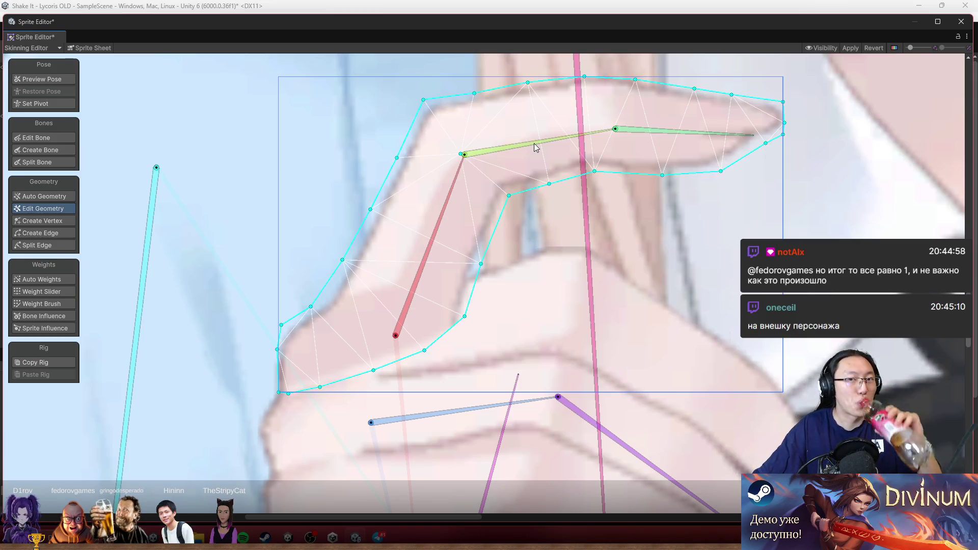
left_click(53, 222)
Add a vertex on the finger mesh's top edge and shift a neighbouring vertex slightly left
scroll(613, 163, "up", 5)
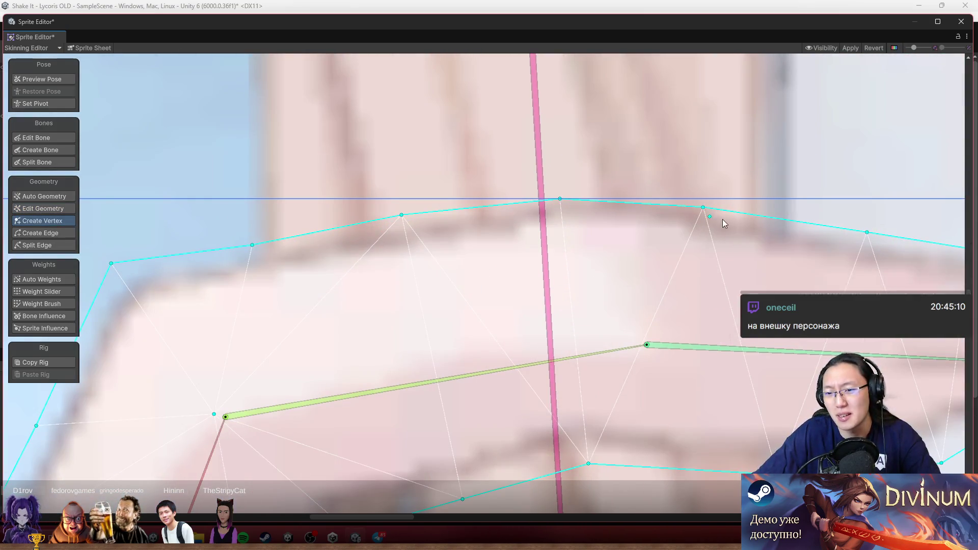
scroll(554, 210, "up", 1)
scroll(549, 206, "down", 5)
left_click(543, 197)
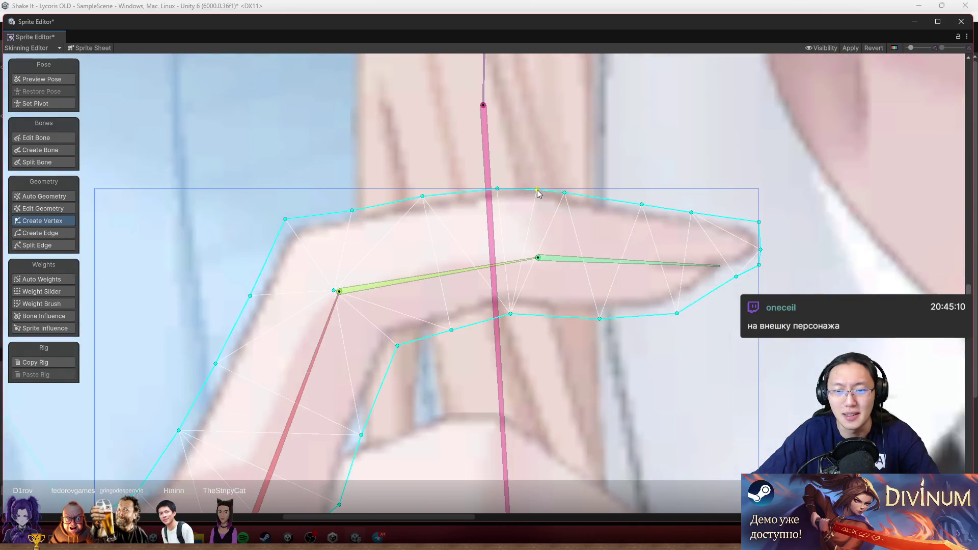
scroll(540, 201, "up", 5)
scroll(524, 189, "up", 1)
left_click_drag(524, 189, 506, 183)
Add another top-edge vertex and nudge two more top-edge vertices into position
left_click(597, 191)
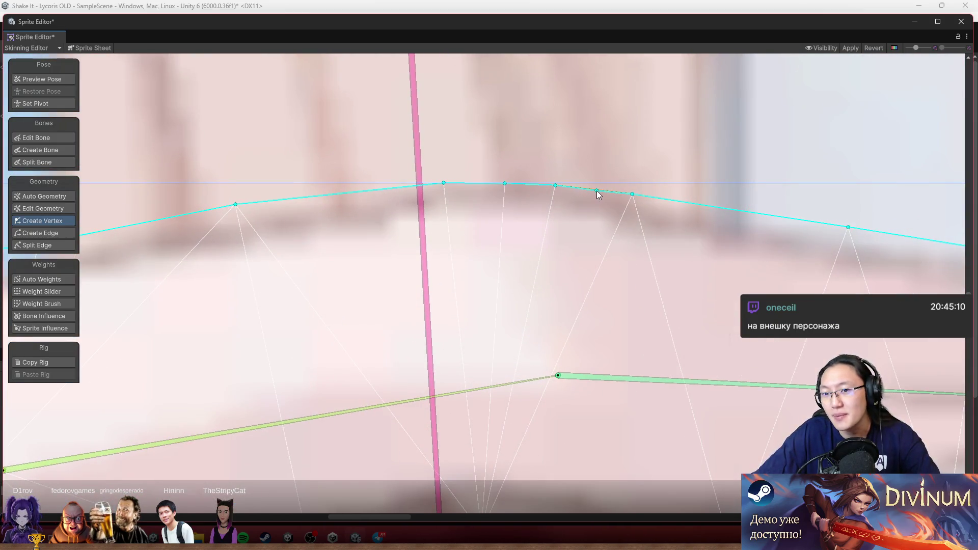
left_click_drag(665, 202, 673, 203)
left_click_drag(387, 186, 394, 188)
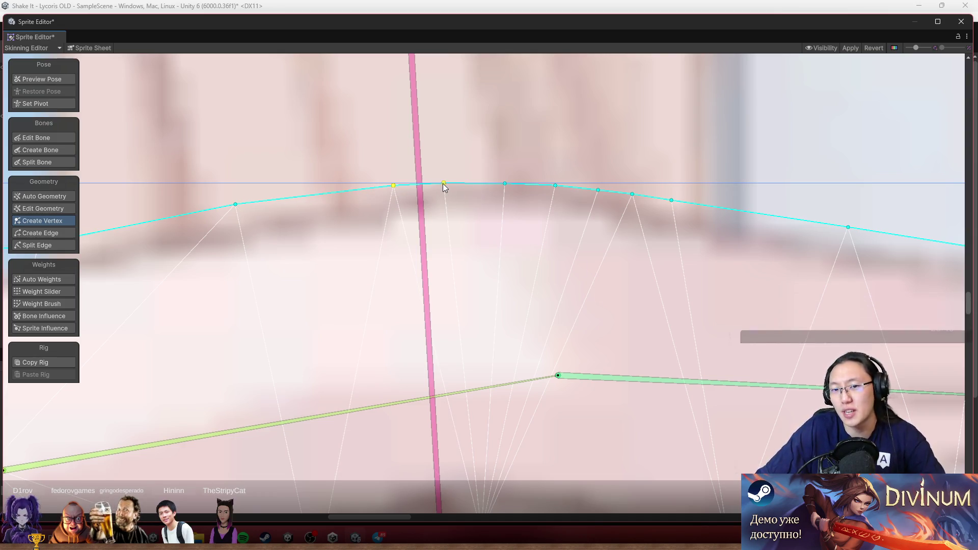
scroll(456, 189, "down", 3)
scroll(527, 219, "down", 1)
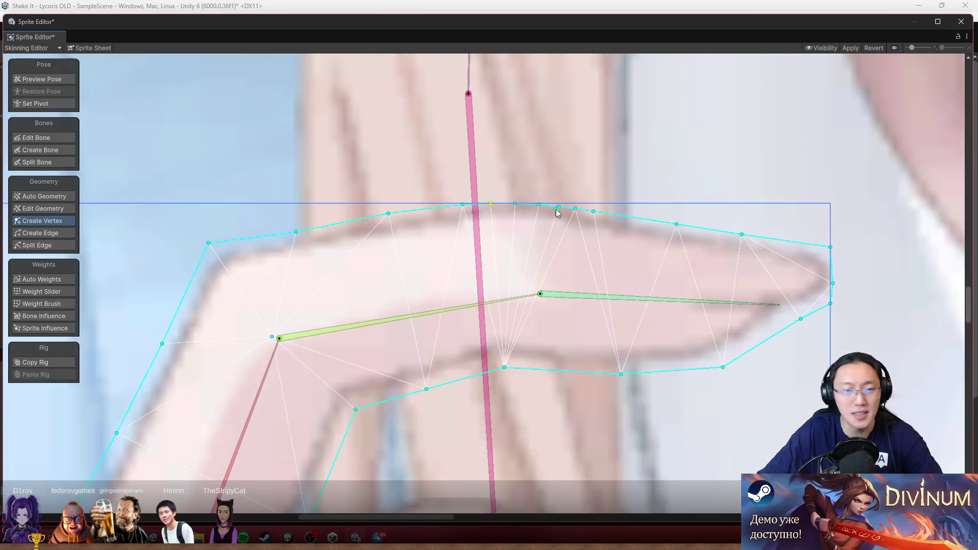
scroll(215, 248, "up", 3)
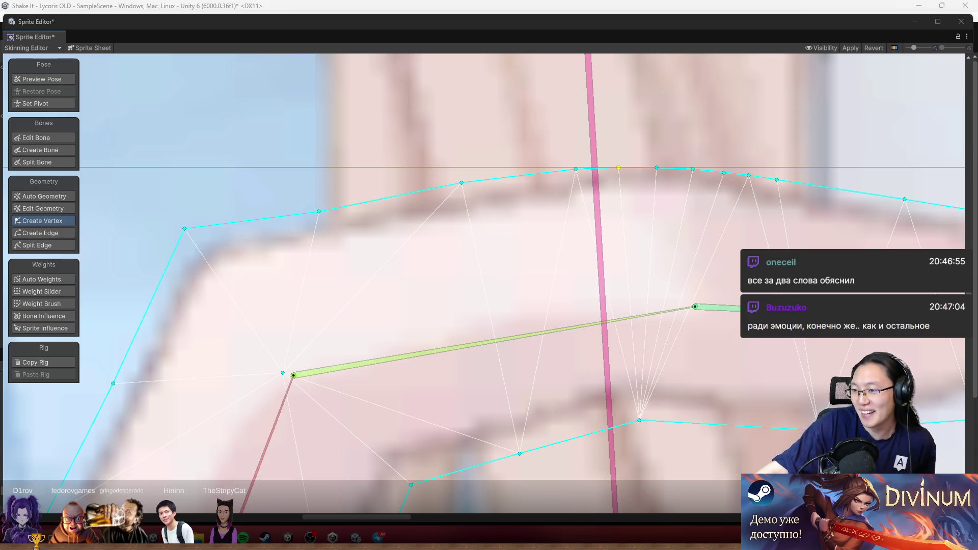
scroll(593, 173, "down", 2)
Add an interior vertex inside the finger mesh just below its top edge near the pink bone
left_click_drag(594, 173, 620, 113)
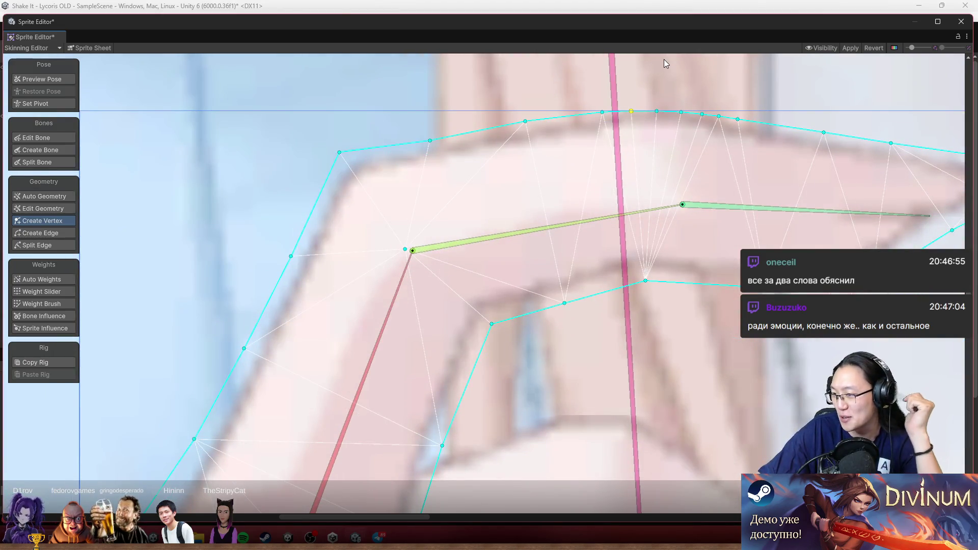
left_click(602, 144)
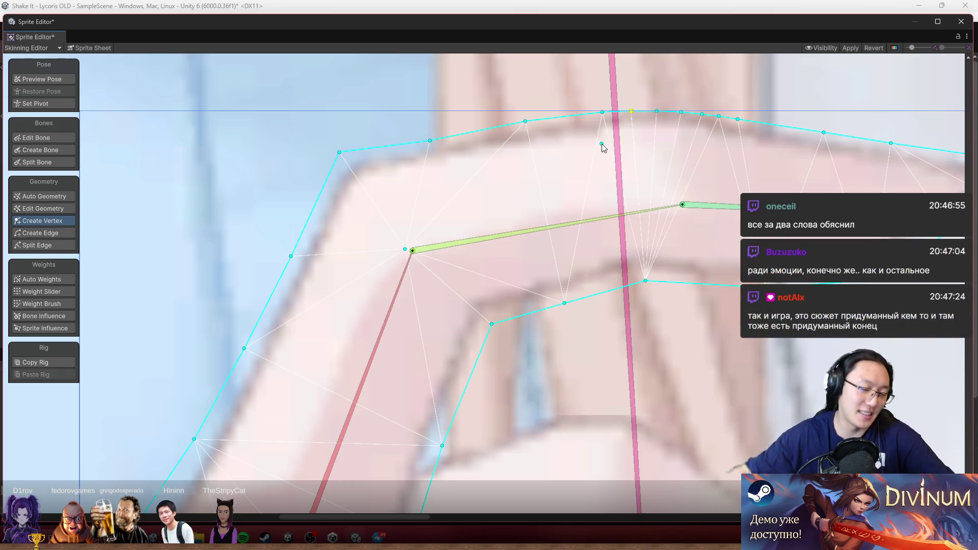
scroll(554, 218, "down", 5)
scroll(622, 252, "up", 4)
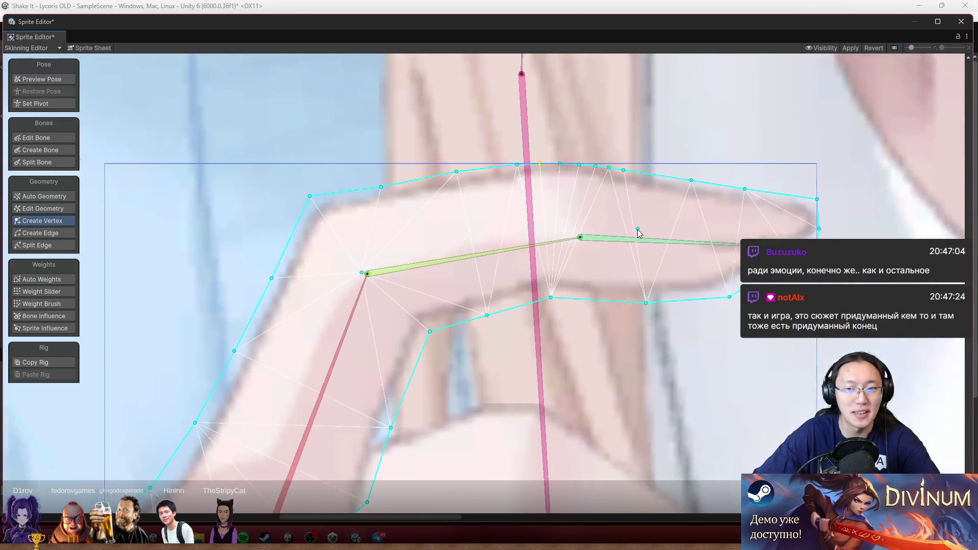
scroll(638, 230, "up", 1)
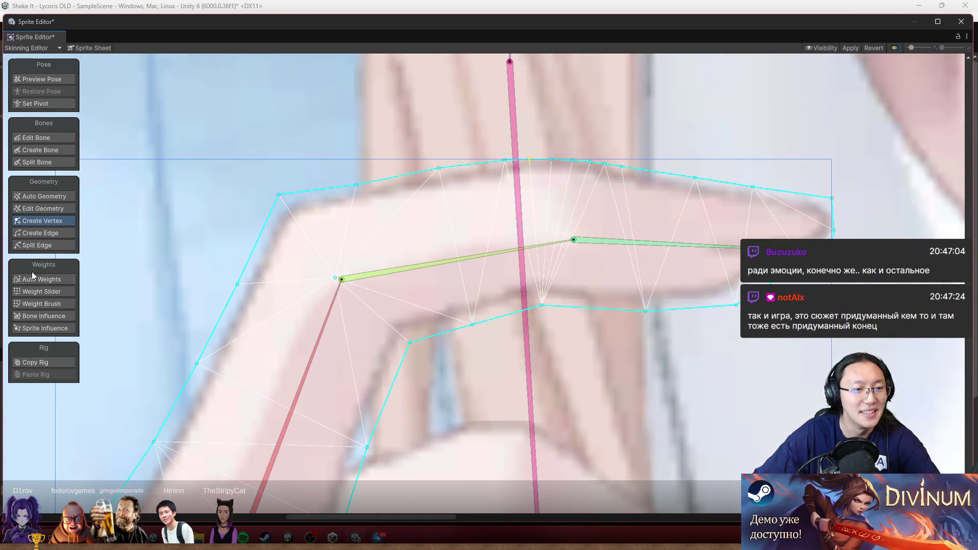
Repaint the weights along the finger's upper bend, bending the tip bone to test the deformation
left_click(51, 303)
scroll(634, 258, "up", 1)
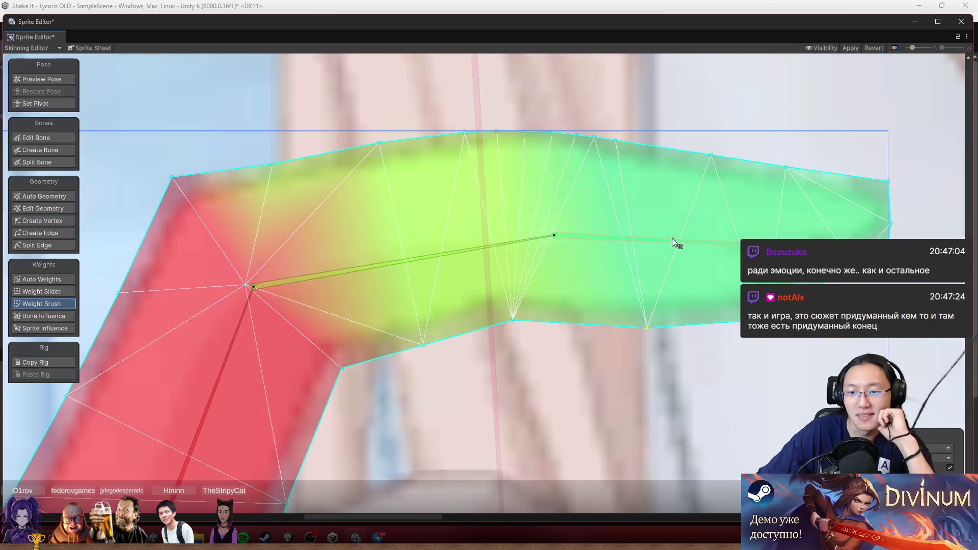
mouse_move(672, 238)
left_mouse_down()
mouse_move(634, 313)
mouse_move(567, 326)
mouse_move(619, 316)
left_mouse_up()
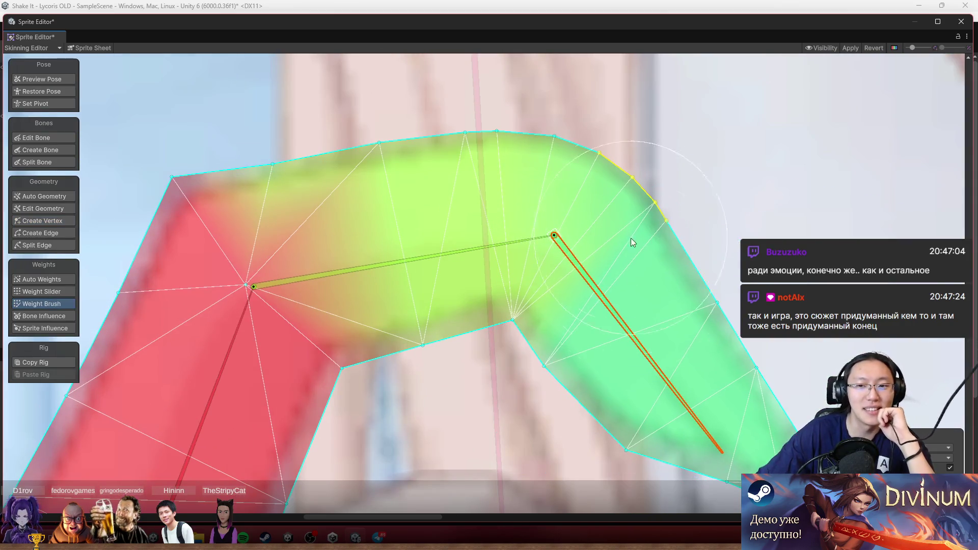
mouse_move(631, 237)
left_mouse_down()
mouse_move(624, 126)
mouse_move(591, 167)
mouse_move(678, 212)
left_mouse_up()
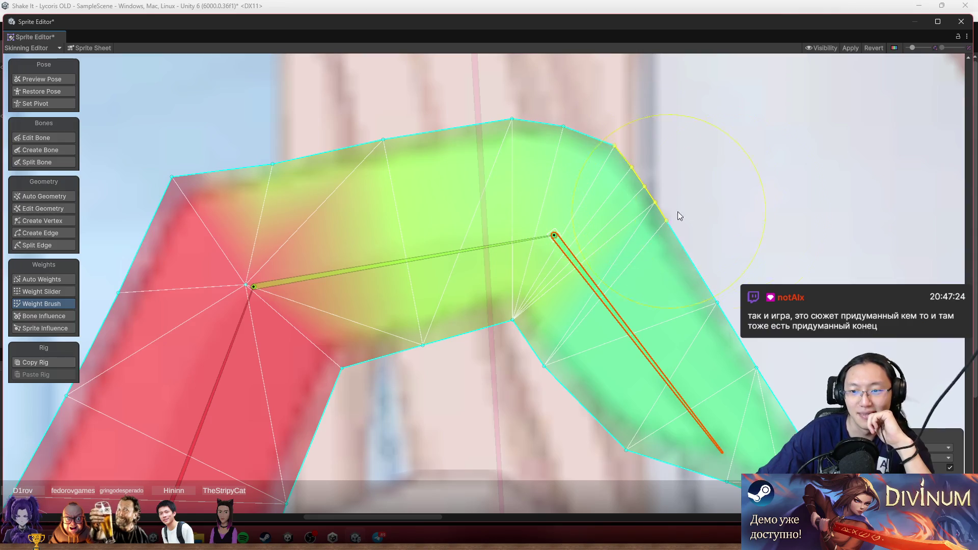
mouse_move(614, 335)
left_mouse_down()
mouse_move(694, 295)
mouse_move(579, 304)
left_mouse_up()
scroll(750, 149, "up", 1)
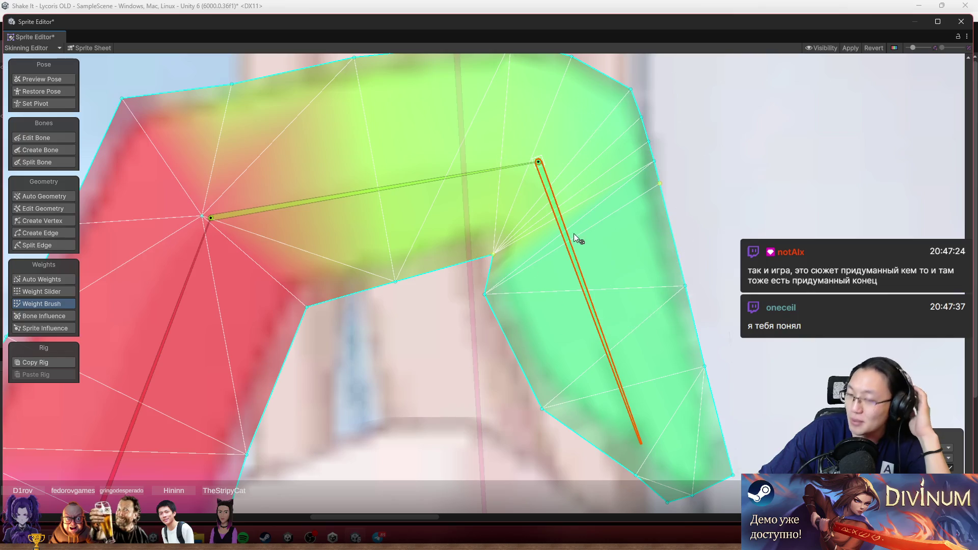
mouse_move(577, 271)
left_mouse_down()
mouse_move(607, 287)
mouse_move(611, 304)
left_mouse_up()
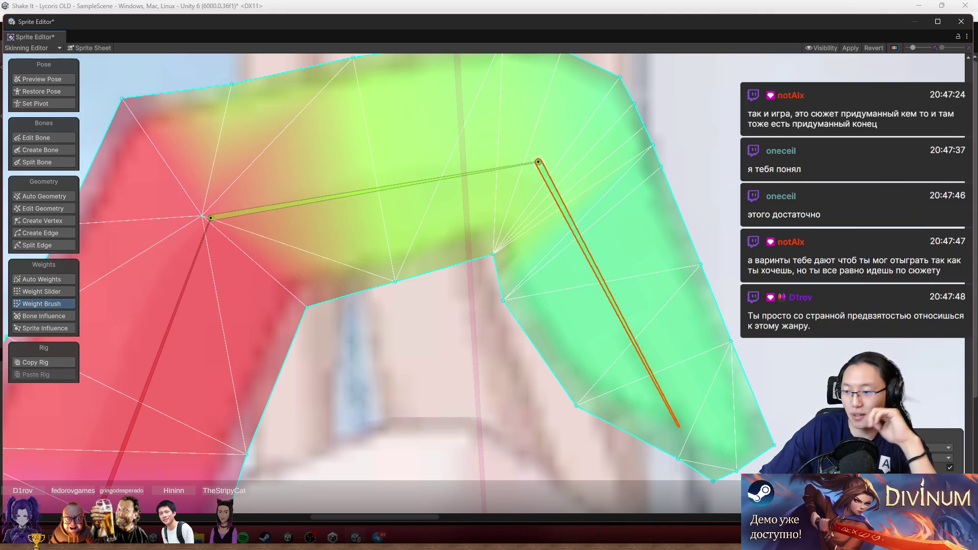
Paint middle-bone weight onto the finger's inner bend and swing the tip bone right to test it
left_click_drag(634, 343, 611, 390)
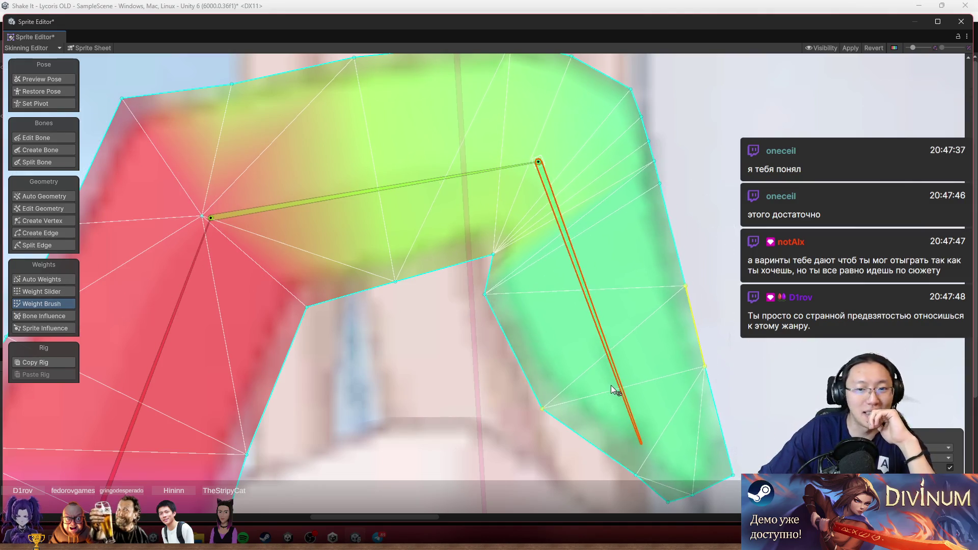
scroll(821, 416, "up", 1)
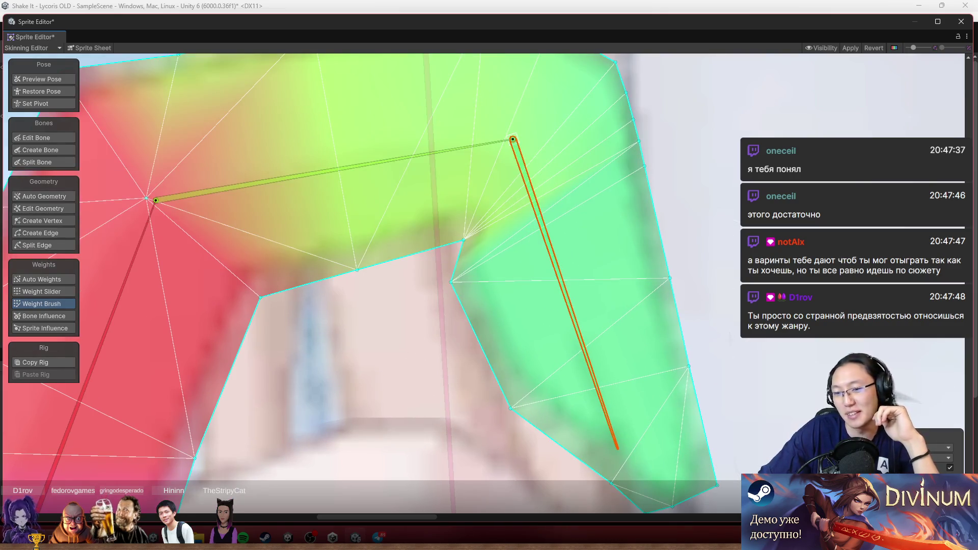
left_click(423, 157)
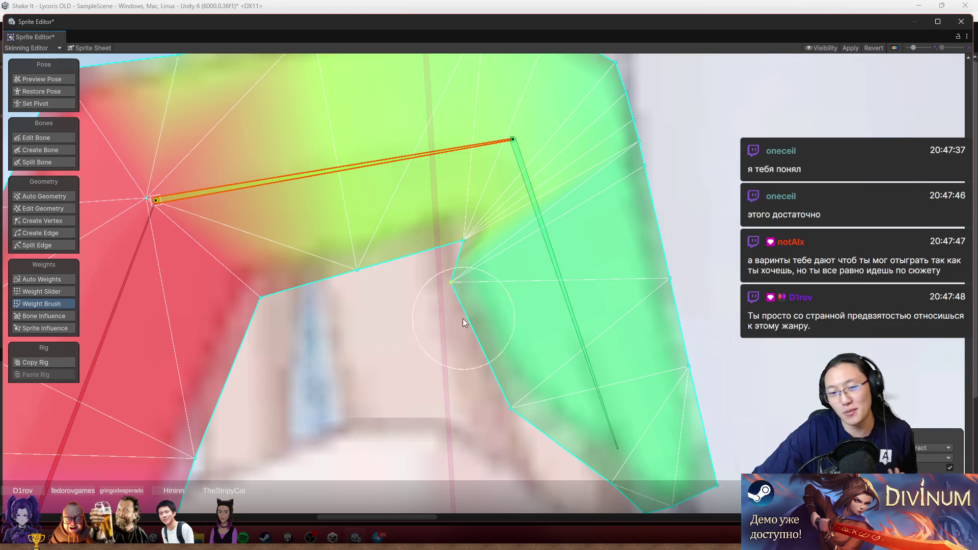
left_click(441, 323)
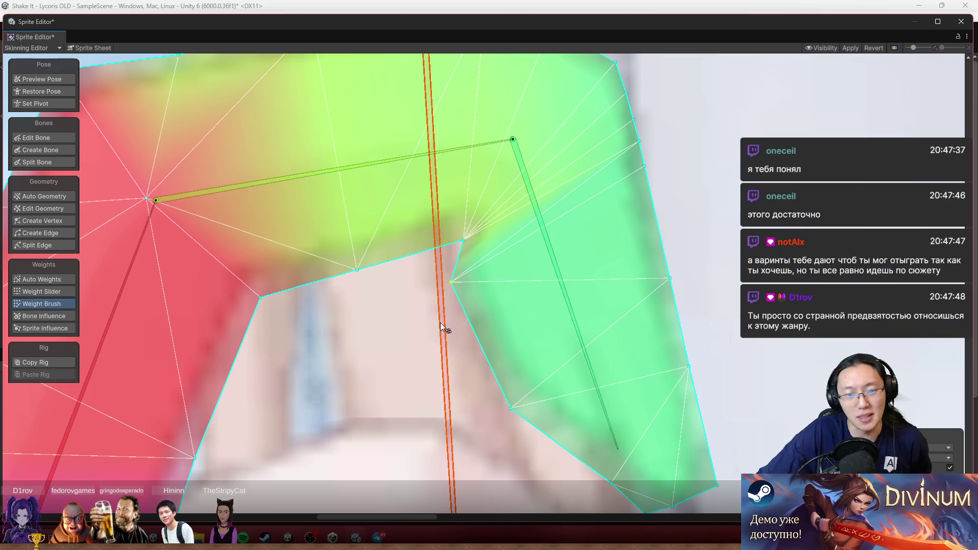
left_click(565, 326)
left_click(360, 160)
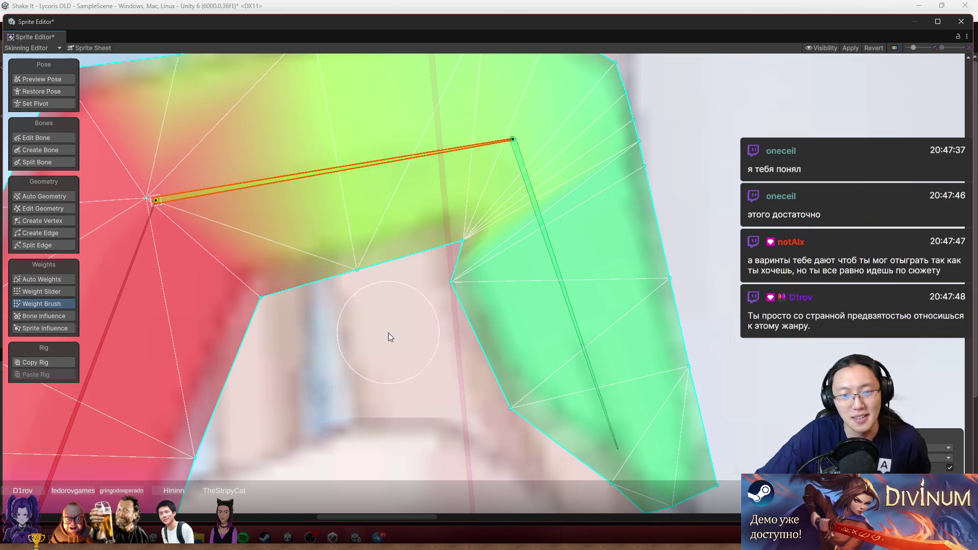
left_click_drag(444, 314, 452, 327)
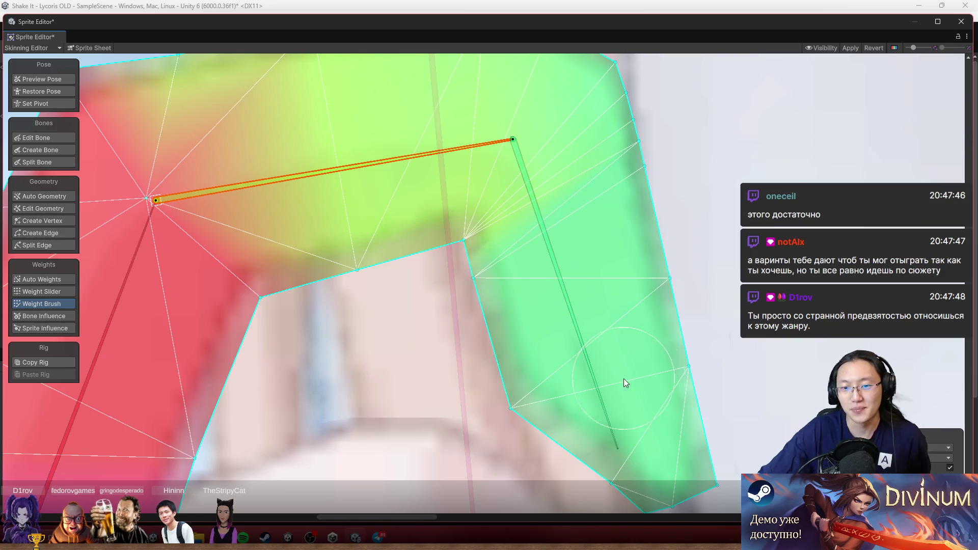
mouse_move(566, 322)
left_mouse_down()
mouse_move(644, 280)
mouse_move(703, 223)
mouse_move(729, 225)
left_mouse_up()
Paint extra base-bone weight near the knuckle and the middle bone's root, testing middle-bone rotations
scroll(729, 225, "down", 3)
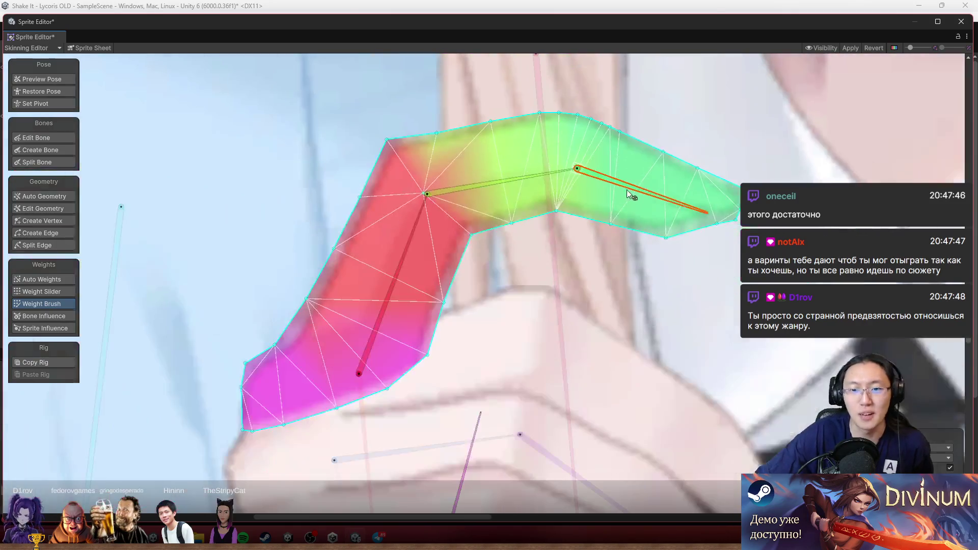
scroll(372, 168, "up", 4)
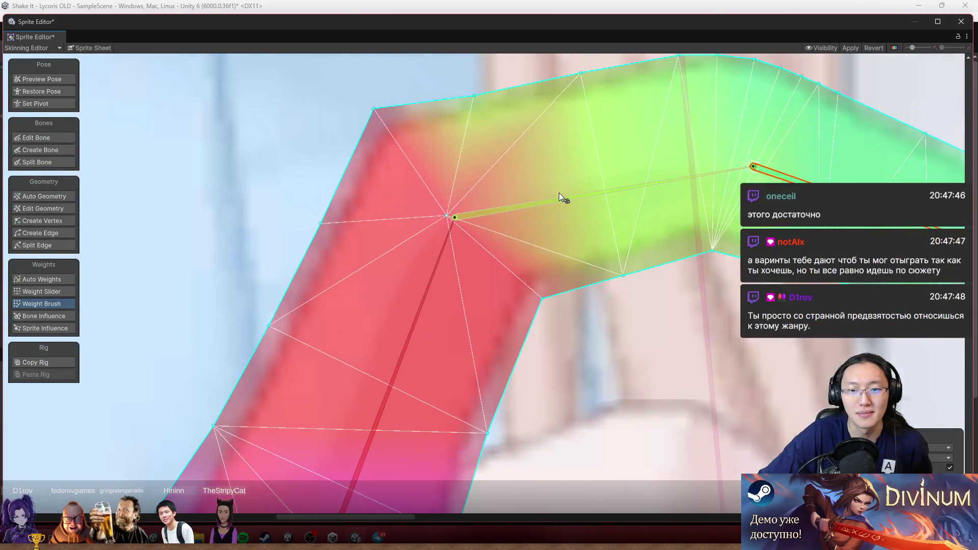
mouse_move(564, 199)
left_mouse_down()
mouse_move(571, 220)
mouse_move(608, 198)
mouse_move(619, 236)
mouse_move(613, 228)
mouse_move(631, 212)
mouse_move(650, 228)
left_mouse_up()
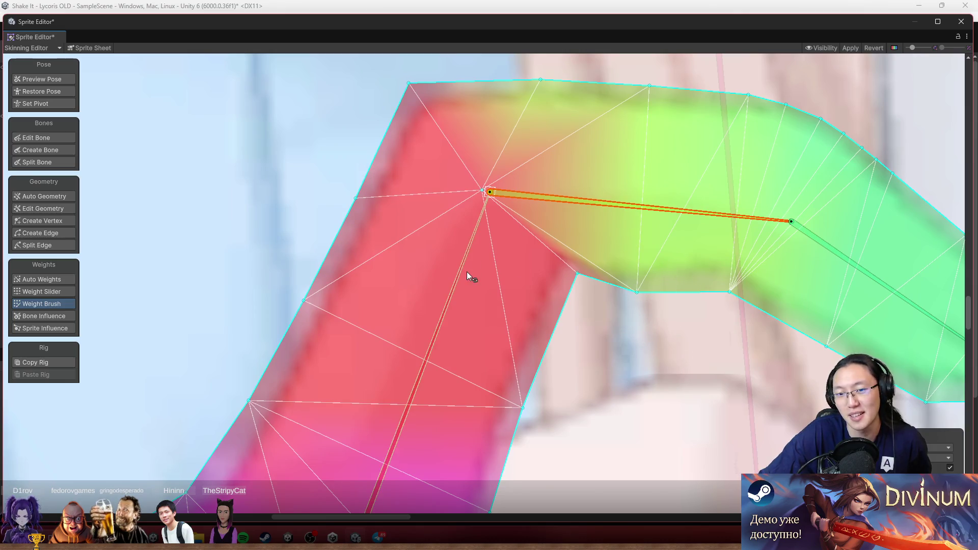
left_click(467, 273)
mouse_move(640, 343)
left_mouse_down()
mouse_move(642, 323)
mouse_move(682, 337)
left_mouse_up()
scroll(682, 280, "up", 2)
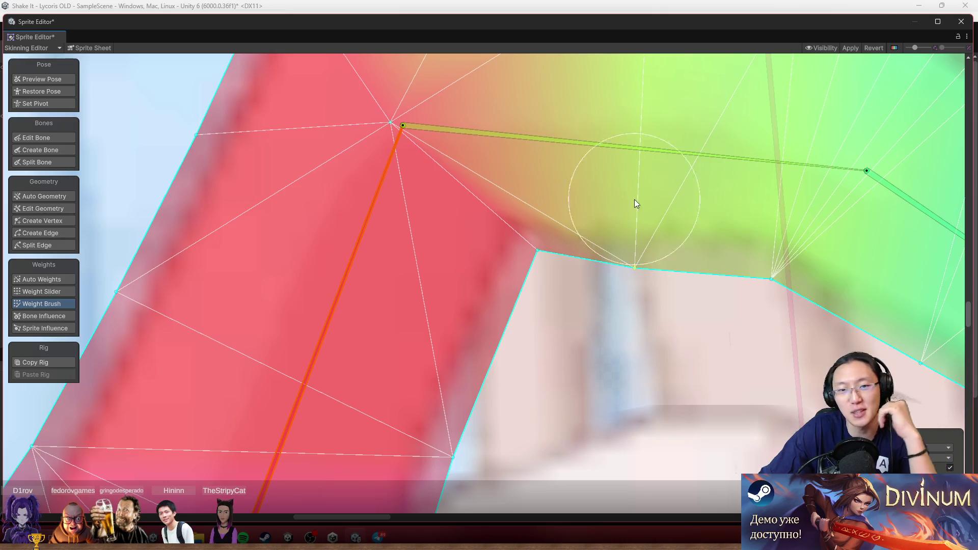
left_click_drag(667, 157, 694, 106)
key("ctrl+z")
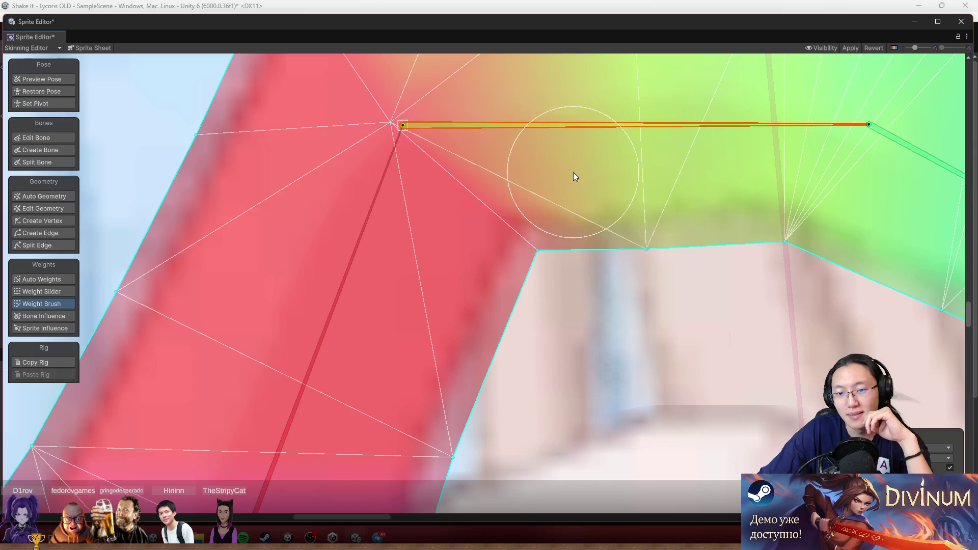
mouse_move(645, 130)
left_mouse_down()
mouse_move(661, 169)
mouse_move(655, 188)
left_mouse_up()
left_click_drag(561, 183, 527, 211)
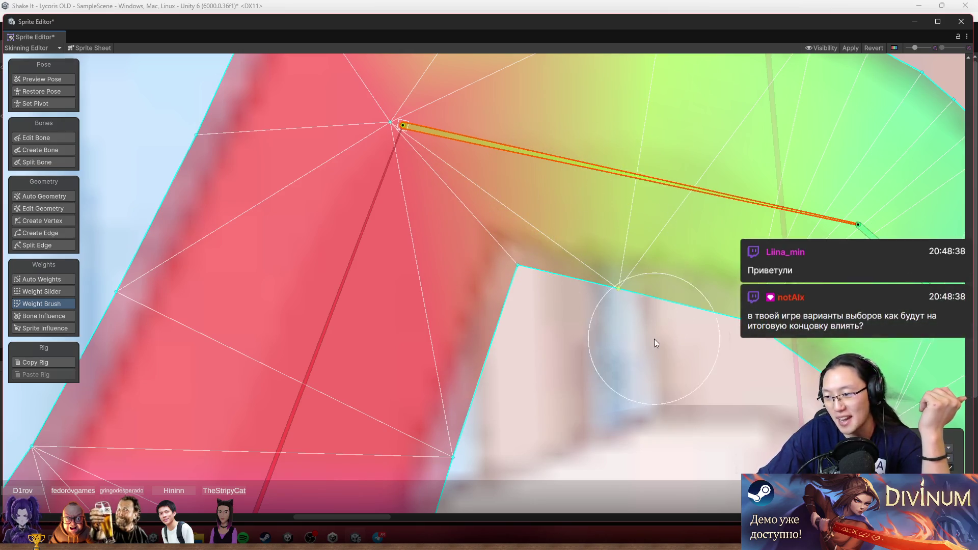
Test the tip bone pointing straight down, undo the test pose, and deselect the finger sprite
scroll(700, 256, "down", 5)
left_click_drag(683, 261, 514, 267)
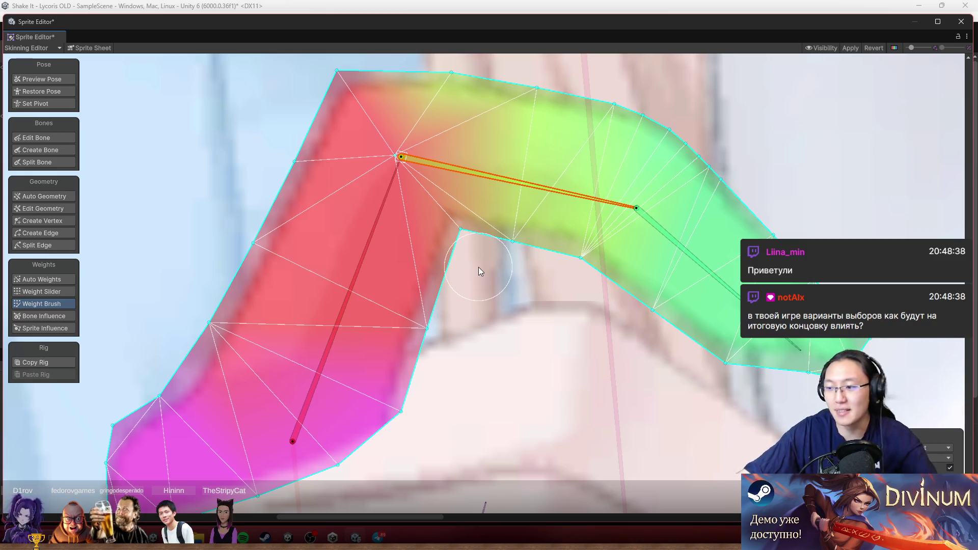
scroll(511, 293, "down", 3)
scroll(560, 245, "down", 5)
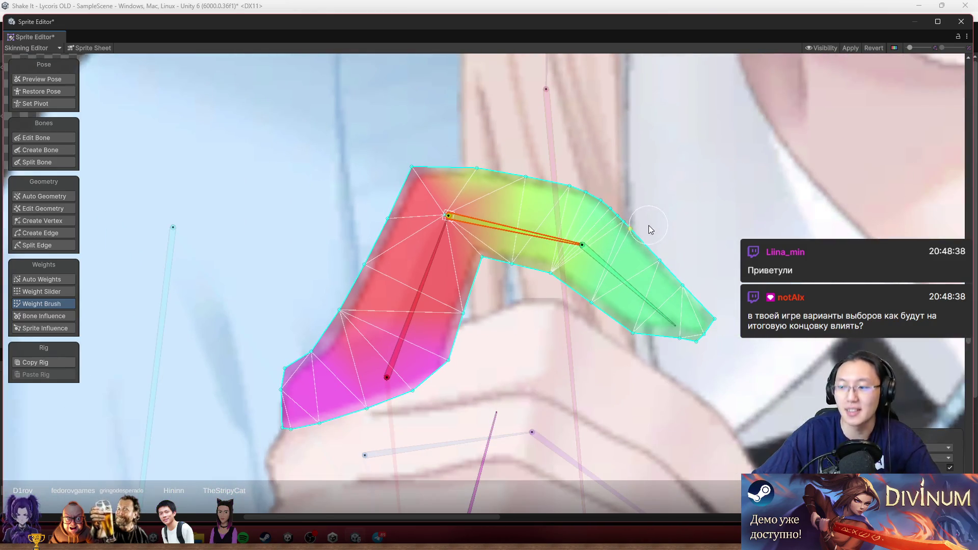
scroll(448, 271, "up", 5)
scroll(448, 271, "right", 3)
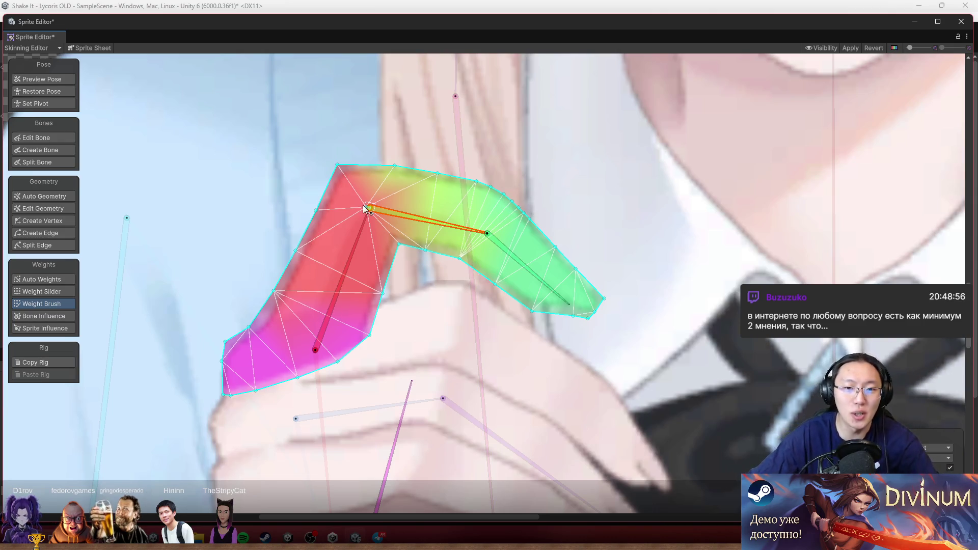
scroll(364, 206, "up", 3)
mouse_move(663, 317)
left_mouse_down()
mouse_move(618, 383)
mouse_move(638, 379)
mouse_move(634, 392)
mouse_move(724, 375)
mouse_move(635, 415)
mouse_move(614, 438)
mouse_move(621, 431)
left_mouse_up()
scroll(644, 376, "down", 3)
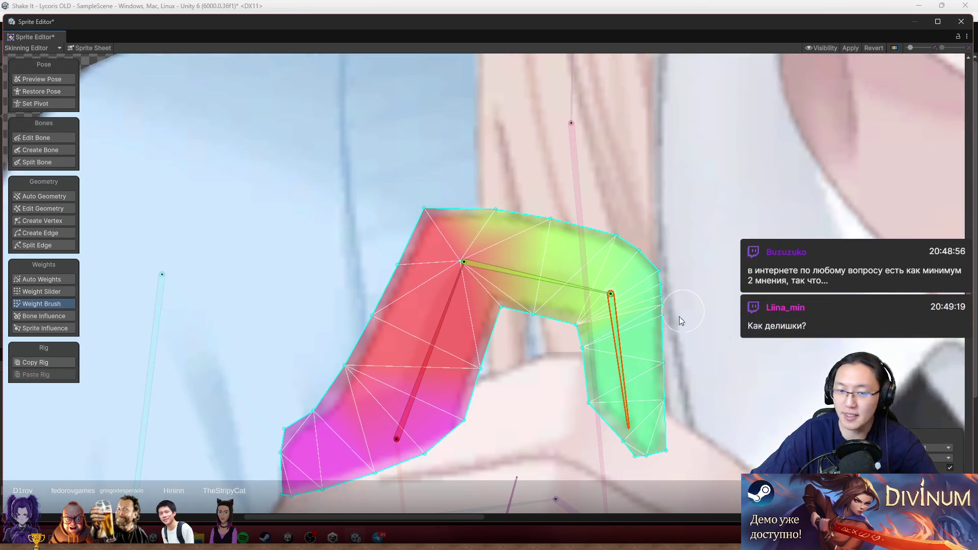
left_click_drag(679, 317, 649, 218)
key("ctrl+z")
scroll(470, 308, "down", 5)
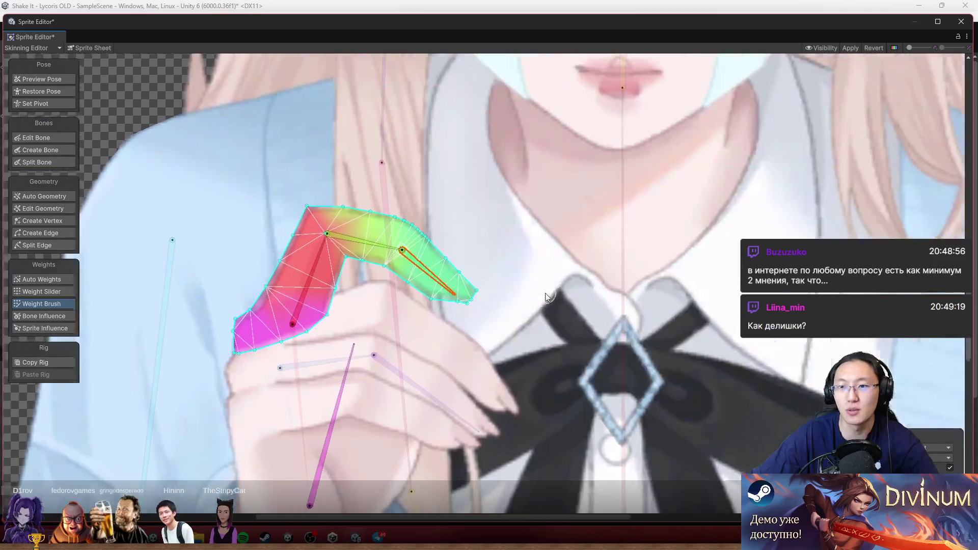
scroll(469, 308, "up", 3)
left_click(259, 178)
scroll(259, 177, "up", 2)
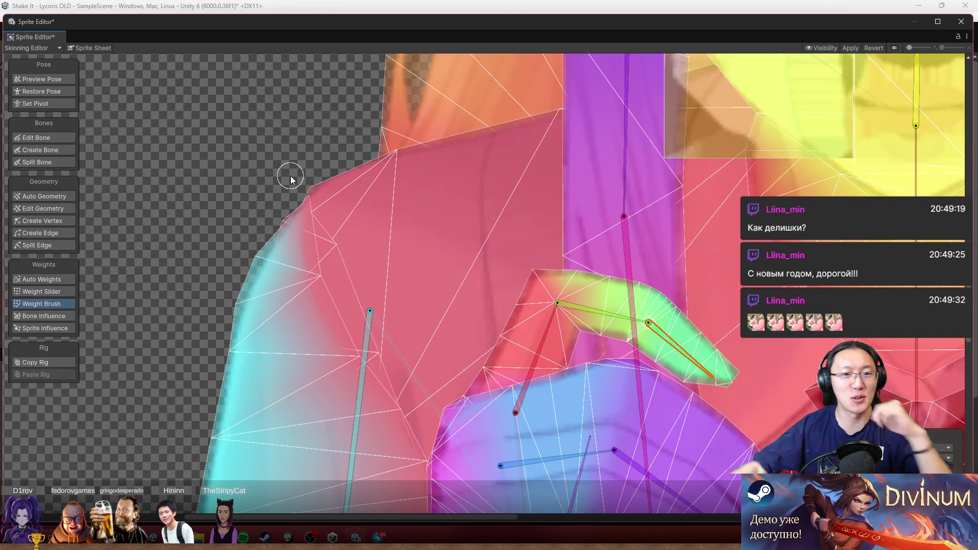
scroll(218, 158, "down", 3)
scroll(218, 158, "down", 2)
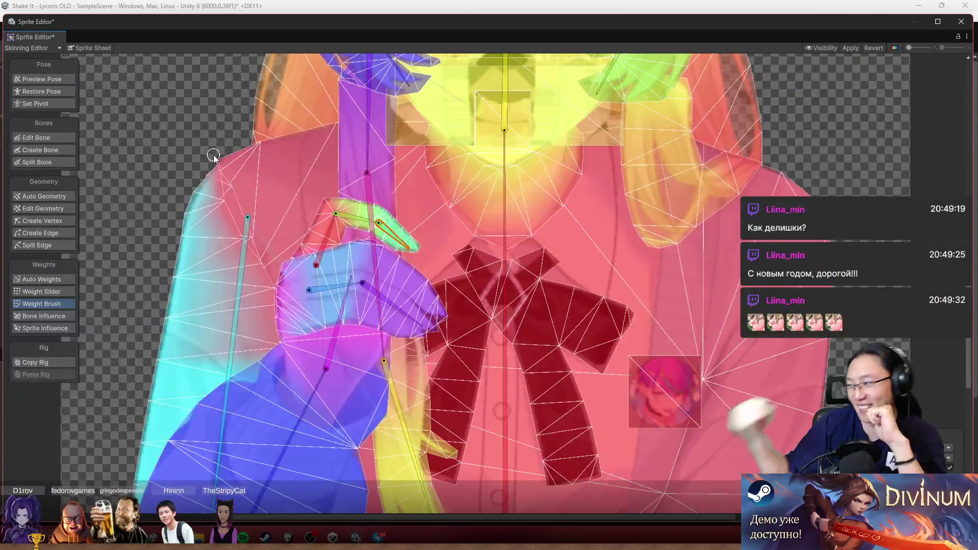
scroll(253, 138, "down", 2)
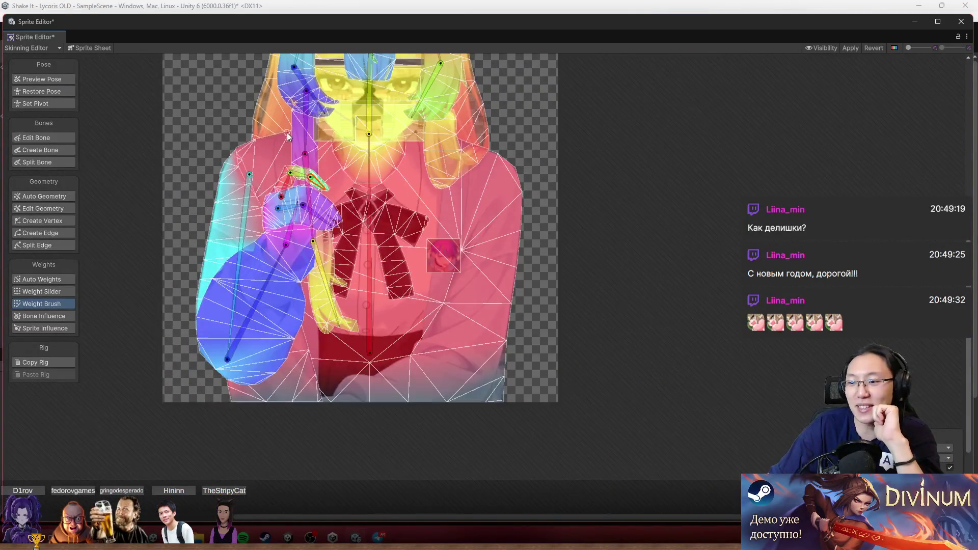
mouse_move(320, 109)
left_mouse_down()
mouse_move(392, 155)
mouse_move(445, 158)
left_mouse_up()
scroll(446, 158, "up", 3)
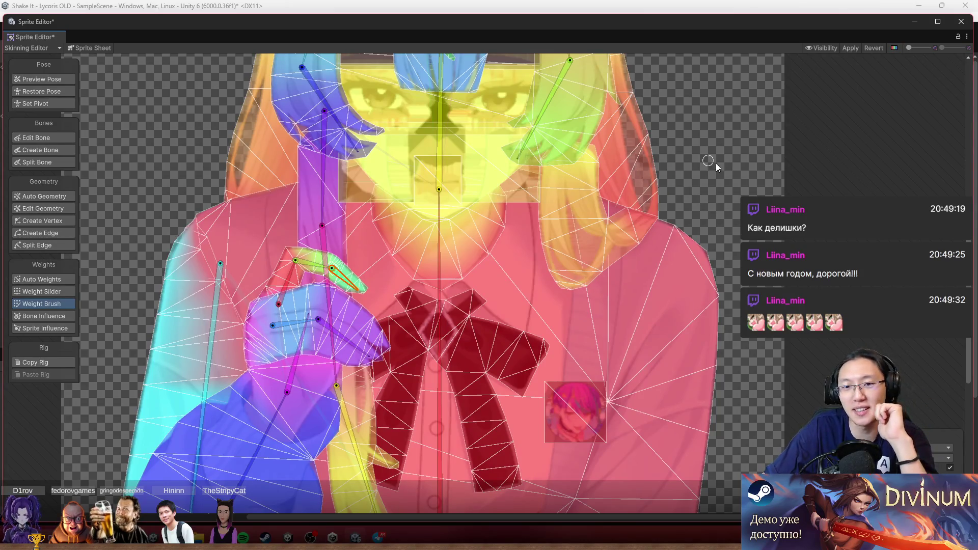
scroll(710, 164, "up", 2)
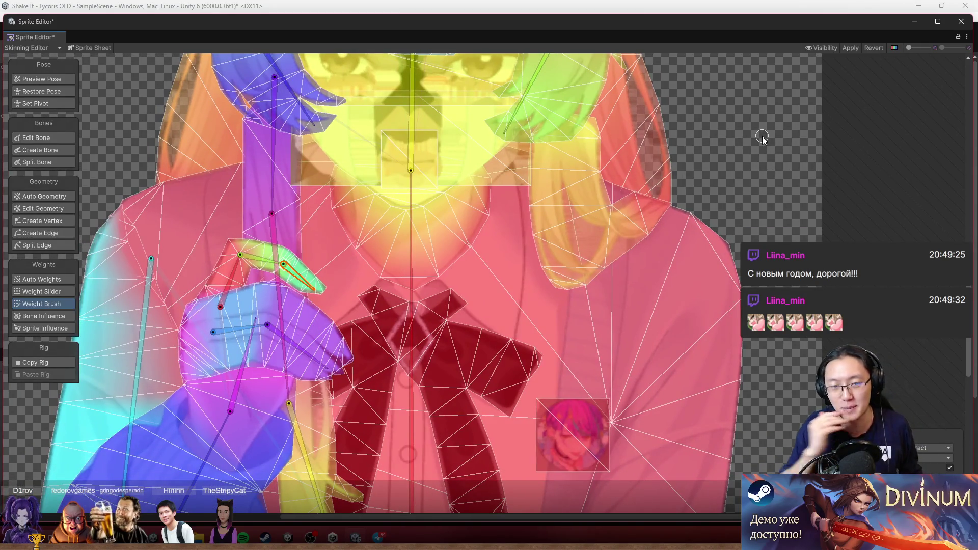
scroll(749, 143, "down", 5)
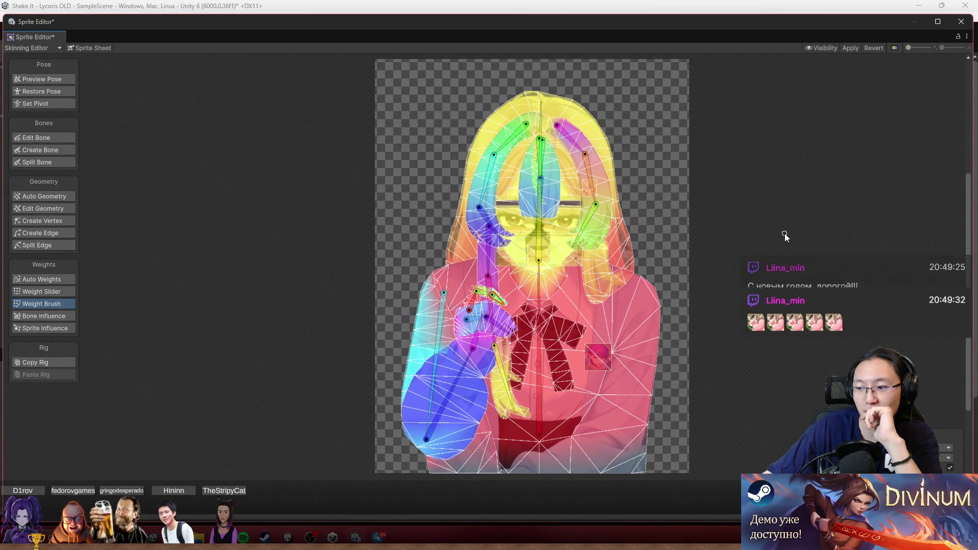
scroll(785, 236, "up", 2)
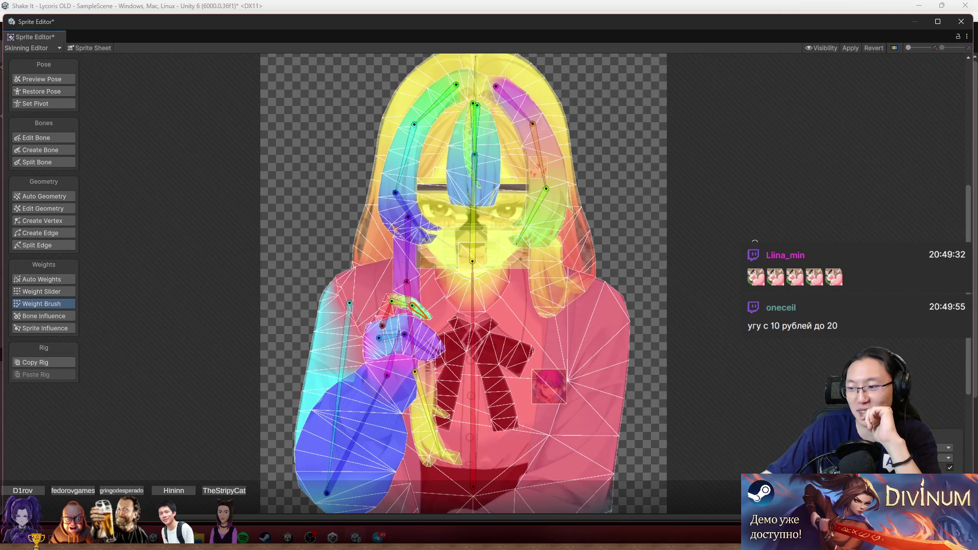
scroll(639, 224, "up", 2)
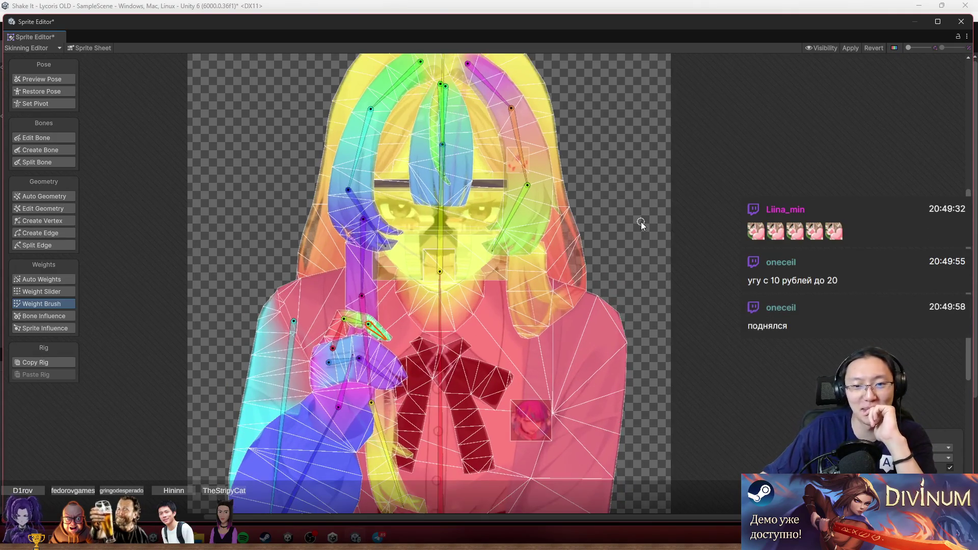
scroll(637, 223, "up", 2)
scroll(637, 222, "down", 4)
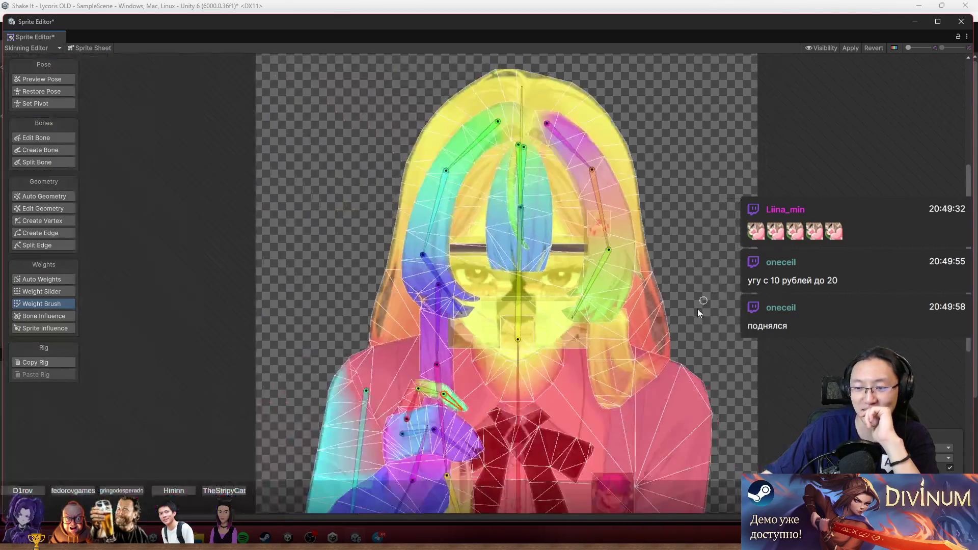
Enter Preview Pose and swing the orange hair bone to test the deformation
left_click(60, 80)
scroll(351, 176, "up", 1)
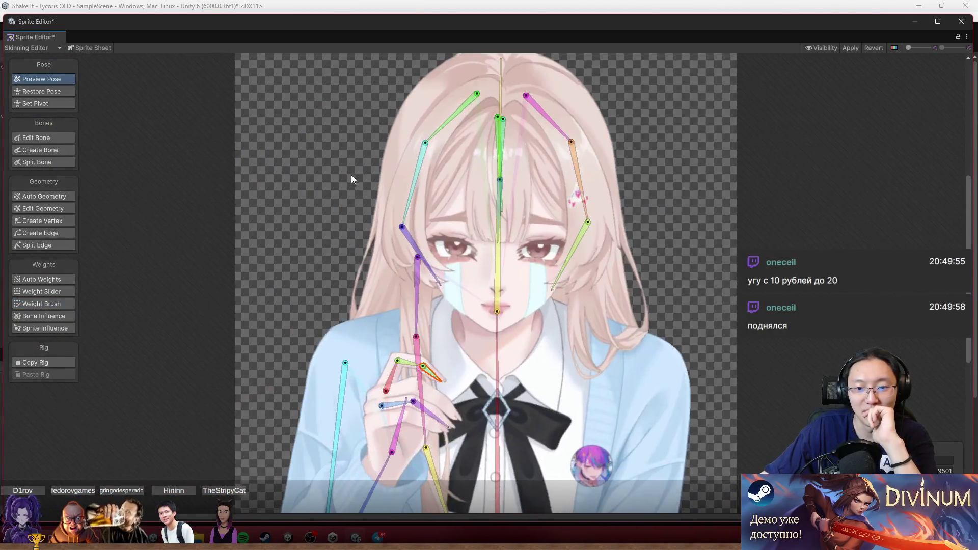
scroll(583, 182, "up", 3)
mouse_move(572, 184)
left_mouse_down()
mouse_move(594, 198)
mouse_move(565, 246)
left_mouse_up()
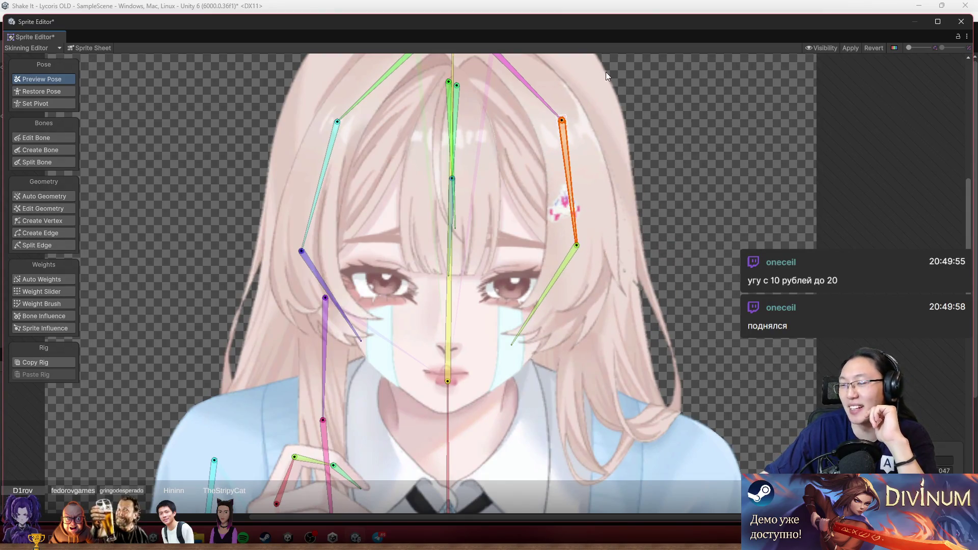
scroll(402, 157, "up", 3)
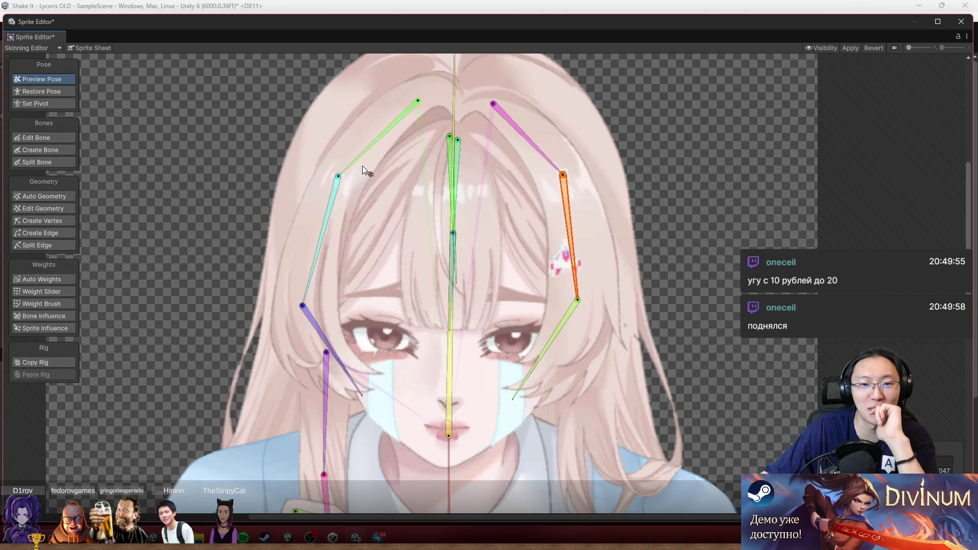
mouse_move(362, 166)
left_mouse_down()
mouse_move(345, 164)
mouse_move(320, 191)
left_mouse_up()
scroll(521, 246, "down", 5)
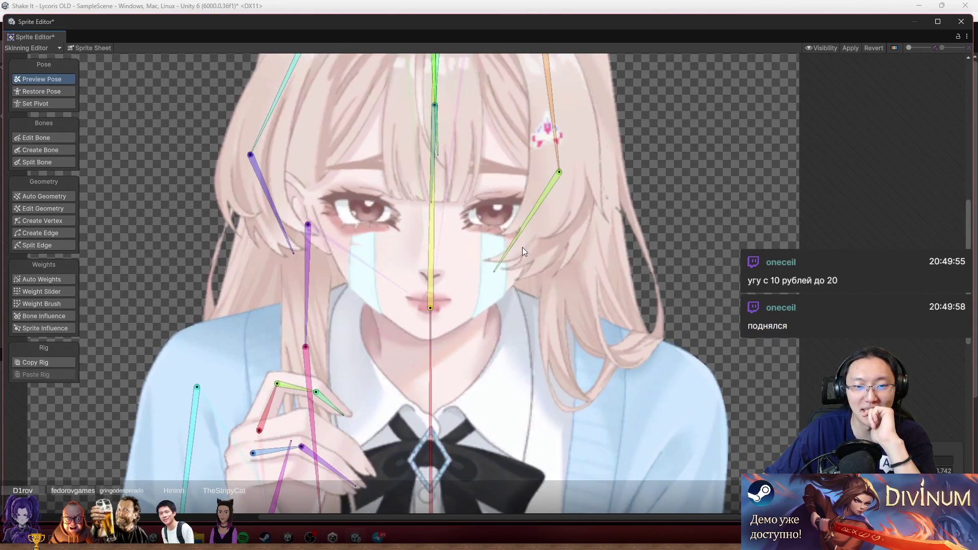
scroll(522, 247, "down", 10)
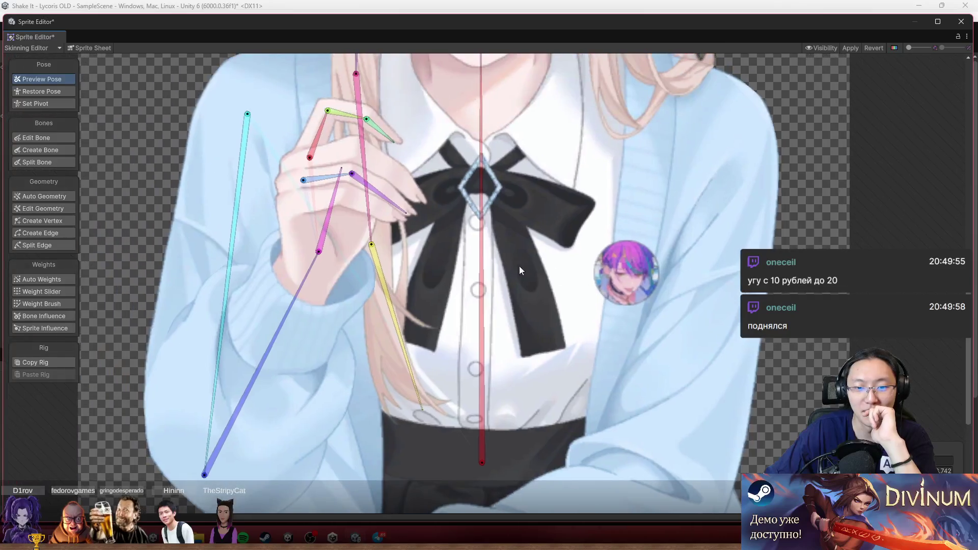
Rotate the yellow, pink and purple strand bones so the long hair swings across the bow
left_click_drag(399, 315, 451, 320)
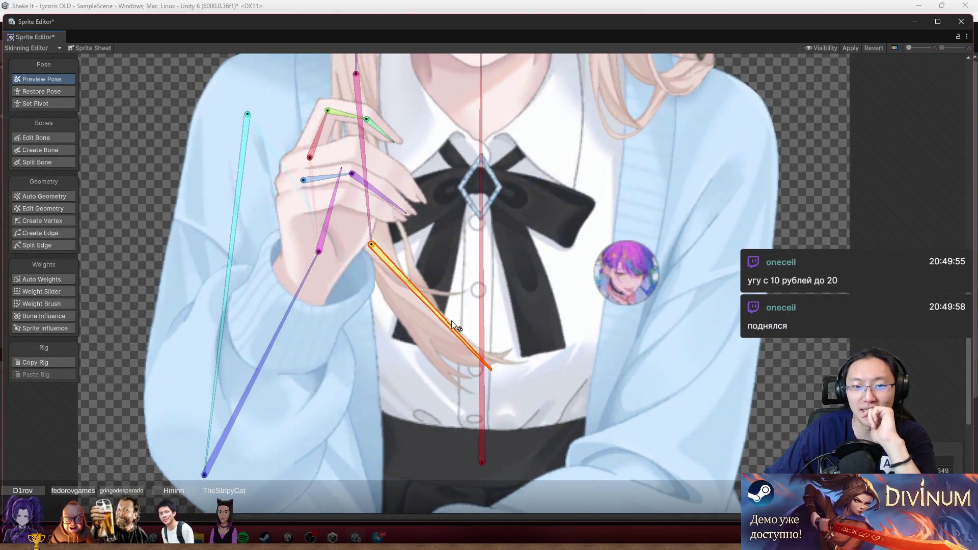
mouse_move(374, 209)
left_mouse_down()
mouse_move(399, 228)
mouse_move(470, 234)
left_mouse_up()
scroll(426, 265, "up", 6)
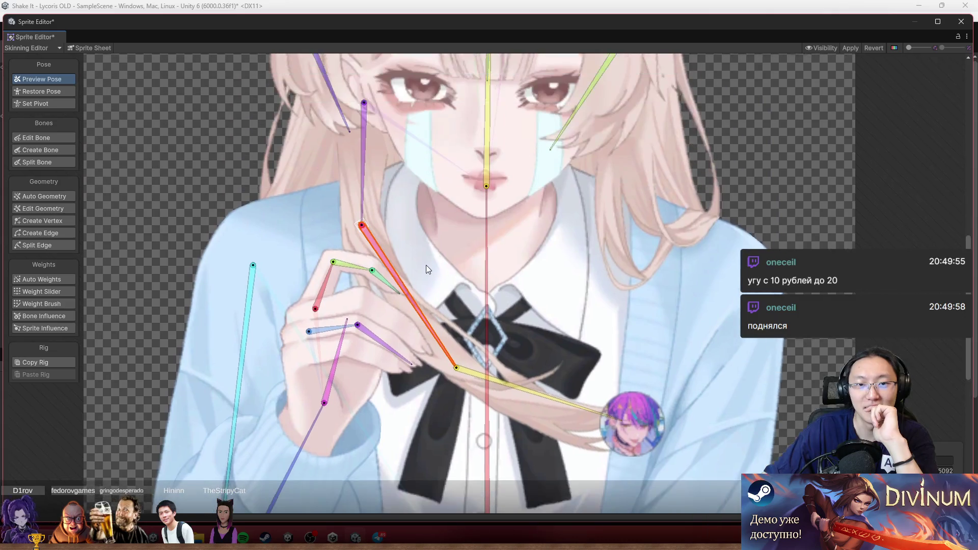
mouse_move(367, 195)
left_mouse_down()
mouse_move(276, 185)
mouse_move(277, 203)
mouse_move(277, 186)
mouse_move(332, 173)
mouse_move(378, 212)
left_mouse_up()
mouse_move(398, 256)
left_mouse_down()
mouse_move(399, 291)
mouse_move(410, 285)
left_mouse_up()
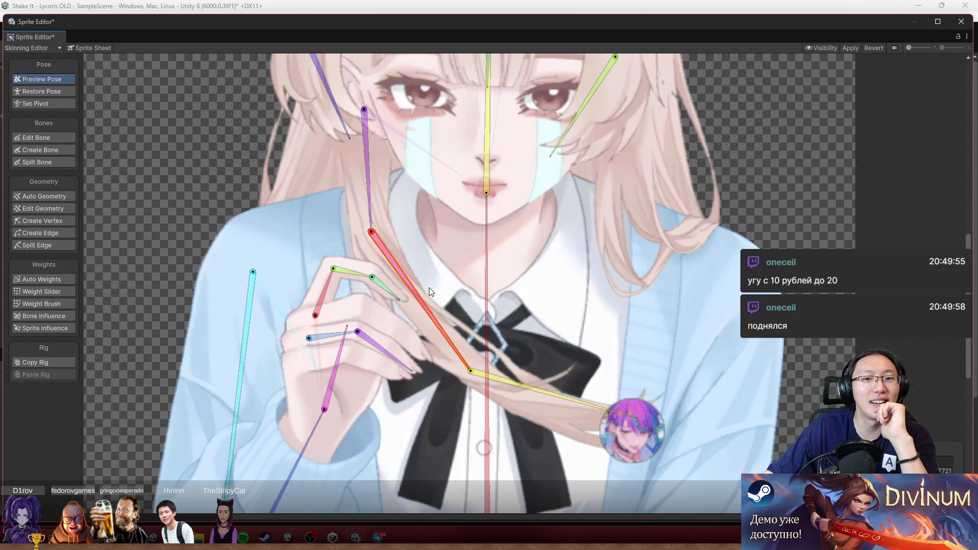
left_click(64, 304)
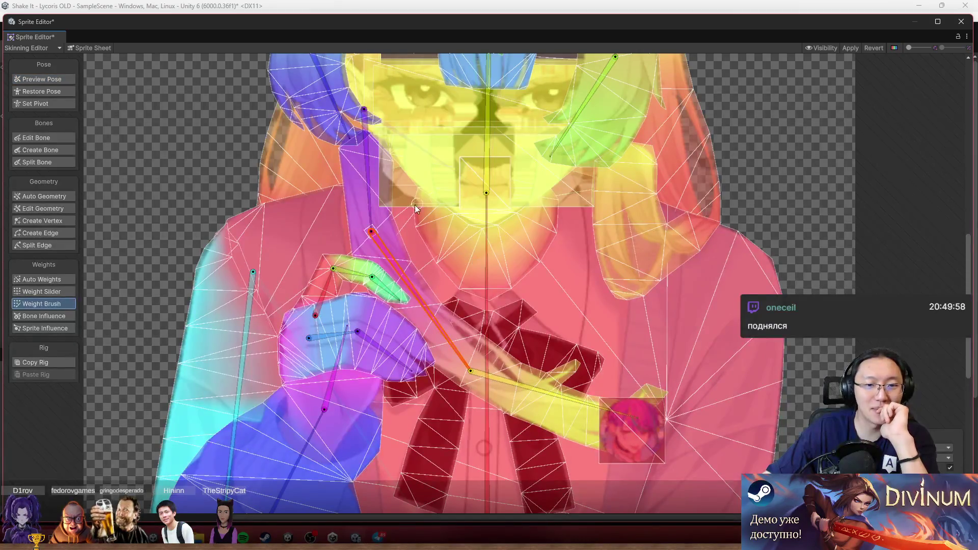
Paint more weight onto the long hair strand's lower part, then swing its red bone nearly vertical
scroll(351, 208, "up", 3)
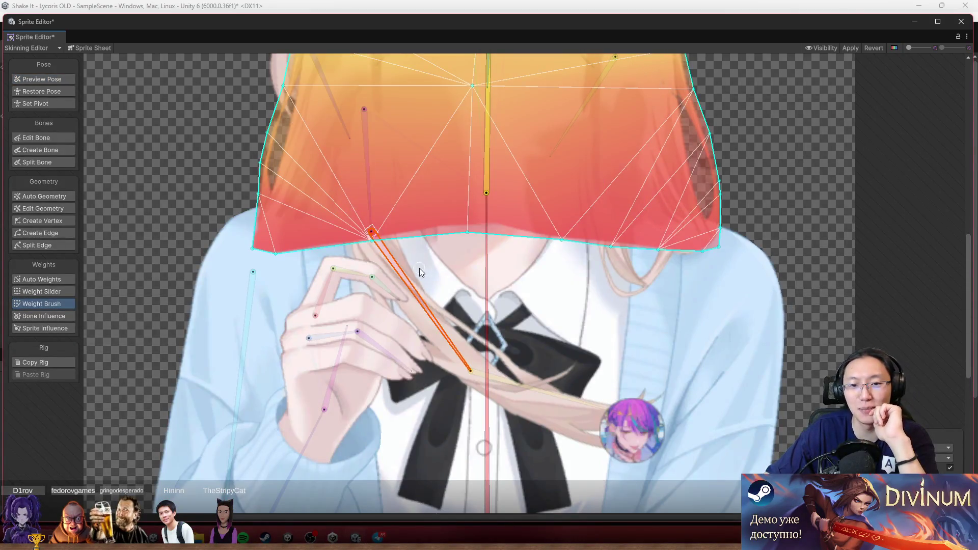
scroll(399, 255, "up", 2)
scroll(399, 255, "up", 1)
left_click(403, 262)
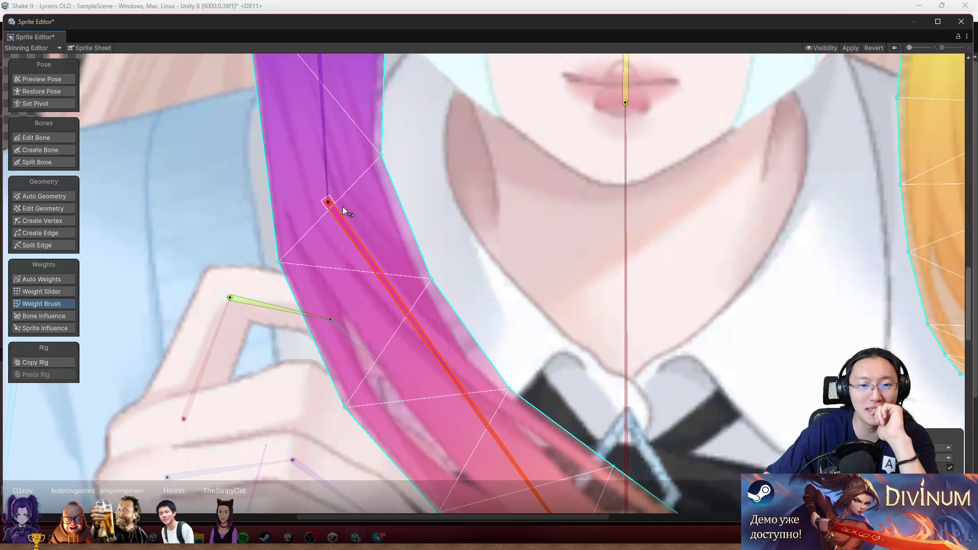
scroll(384, 317, "down", 3)
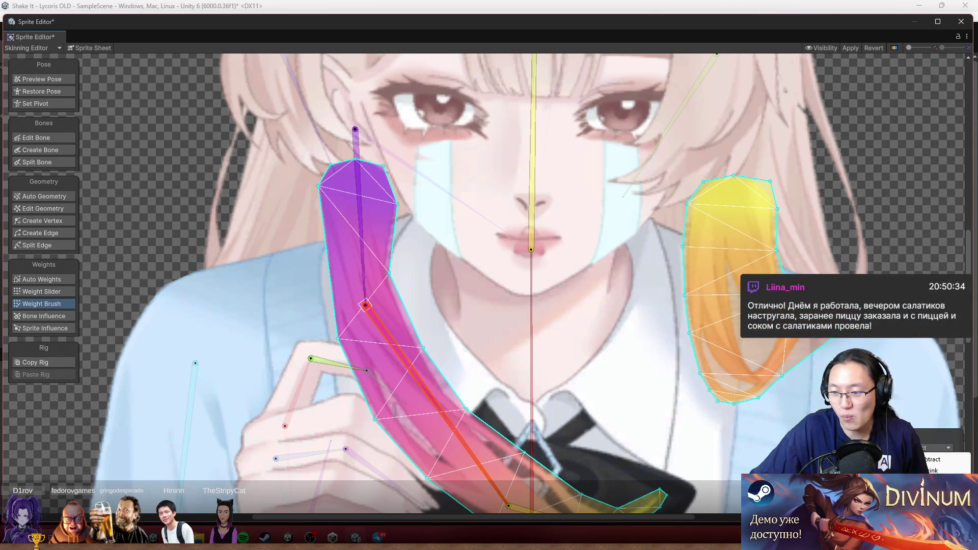
mouse_move(412, 281)
left_mouse_down()
mouse_move(390, 250)
mouse_move(410, 341)
left_mouse_up()
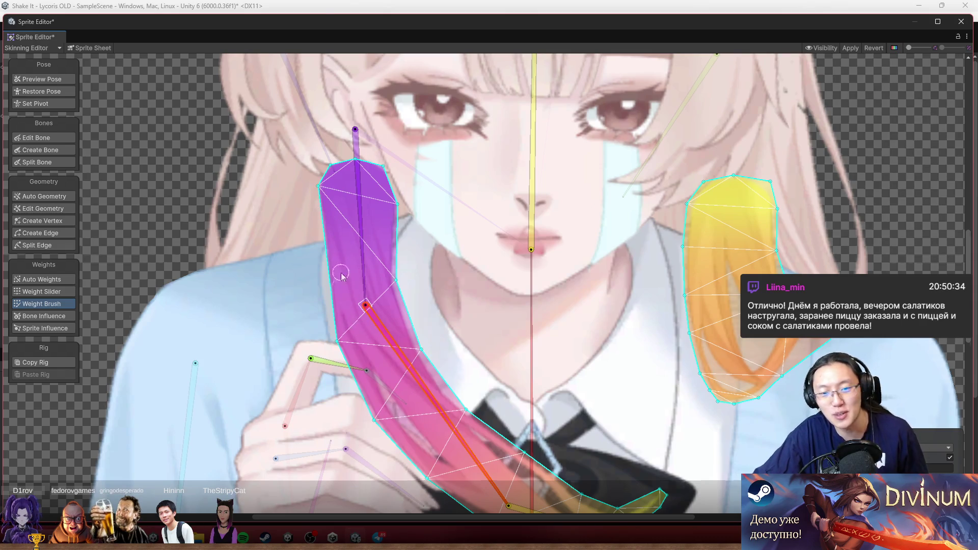
scroll(341, 275, "down", 3)
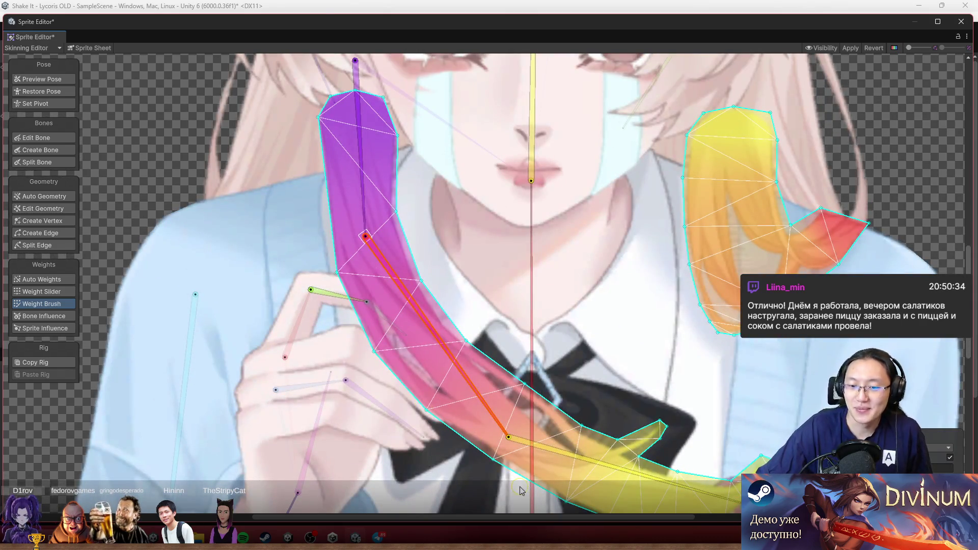
scroll(492, 461, "down", 2)
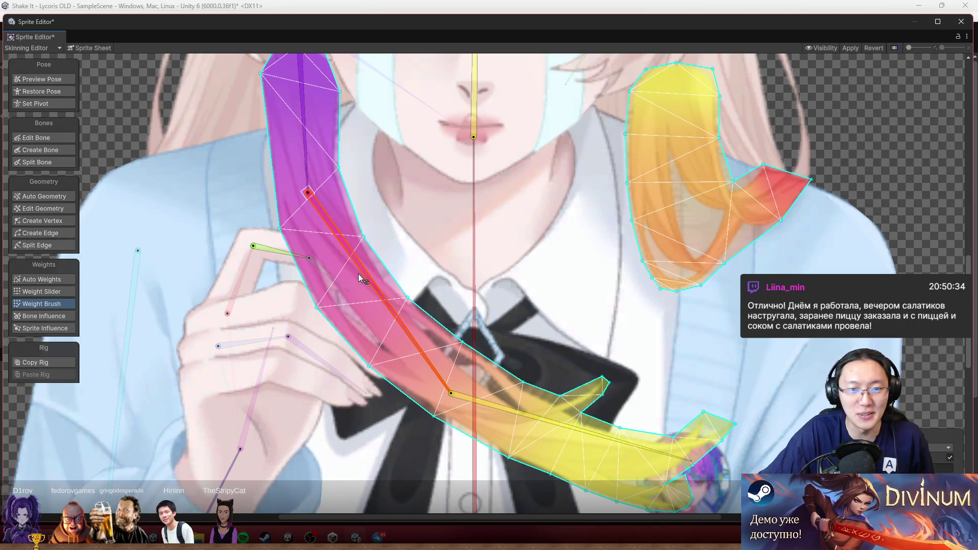
left_click_drag(359, 267, 326, 326)
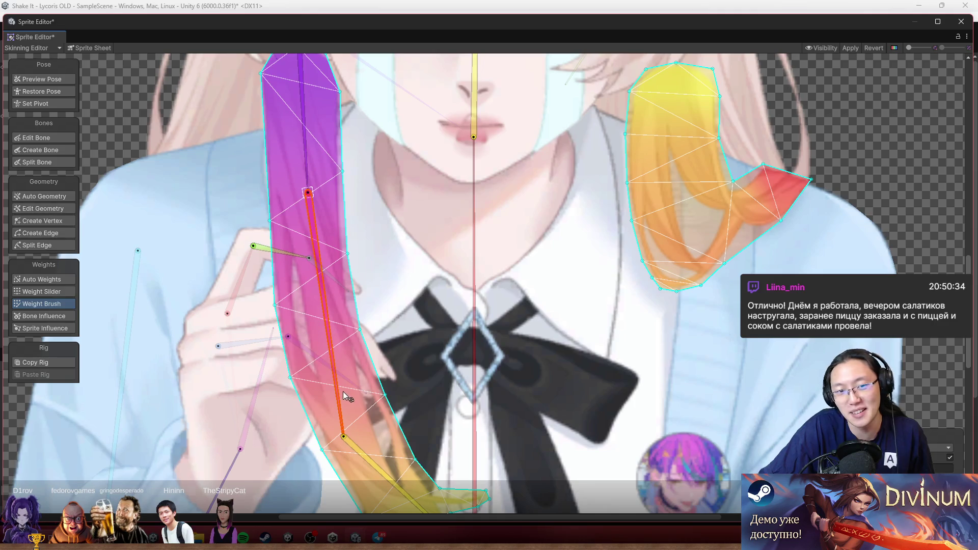
scroll(343, 391, "down", 3)
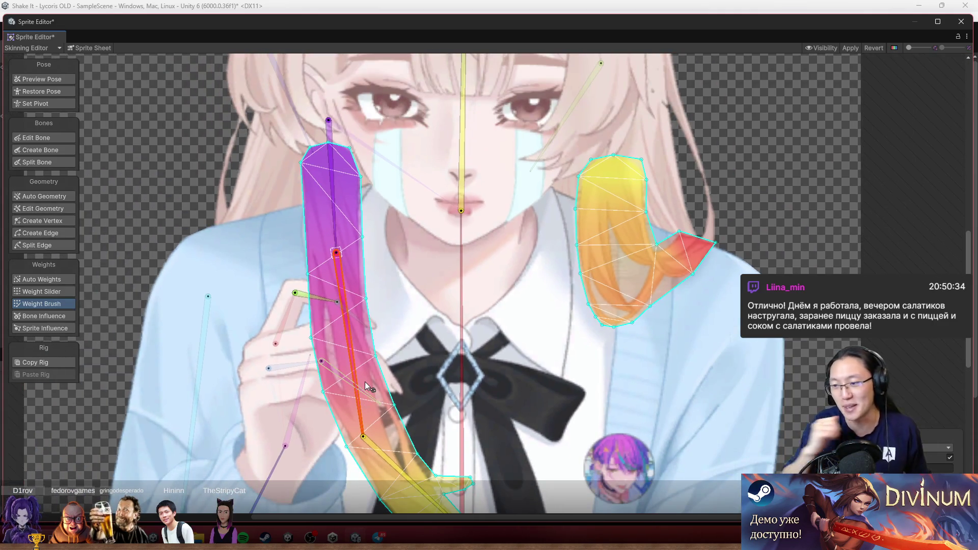
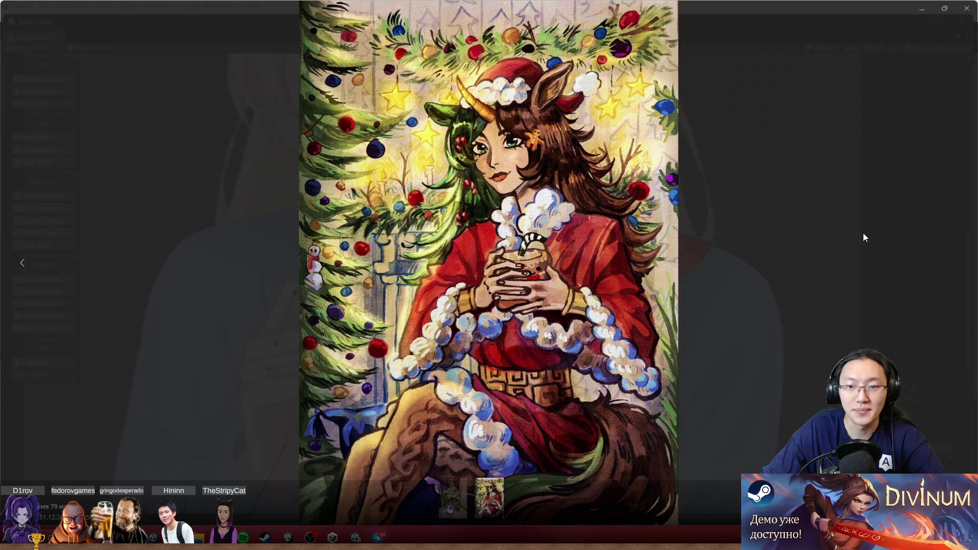
Close Telegram's full-screen image viewer to bring the Unity Sprite Editor back
left_click(967, 8)
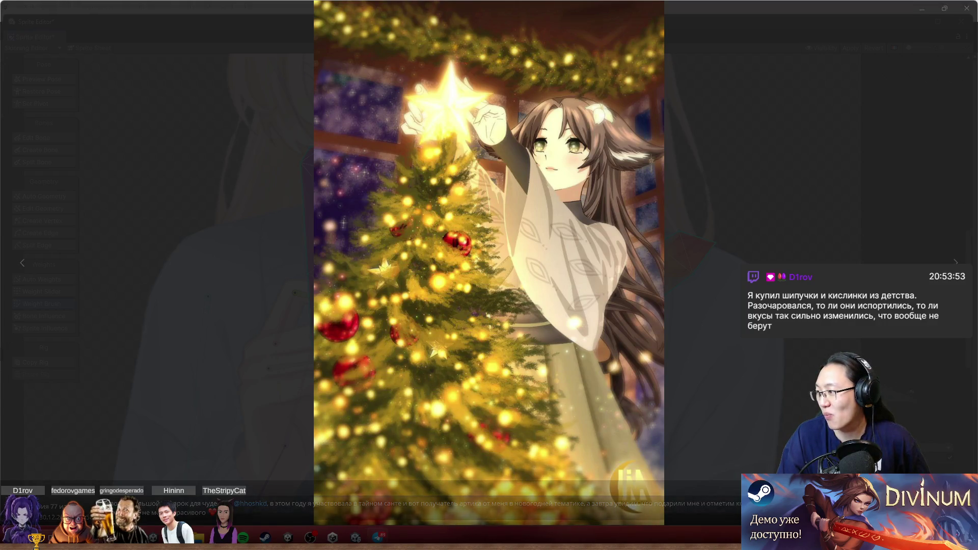
left_click(967, 9)
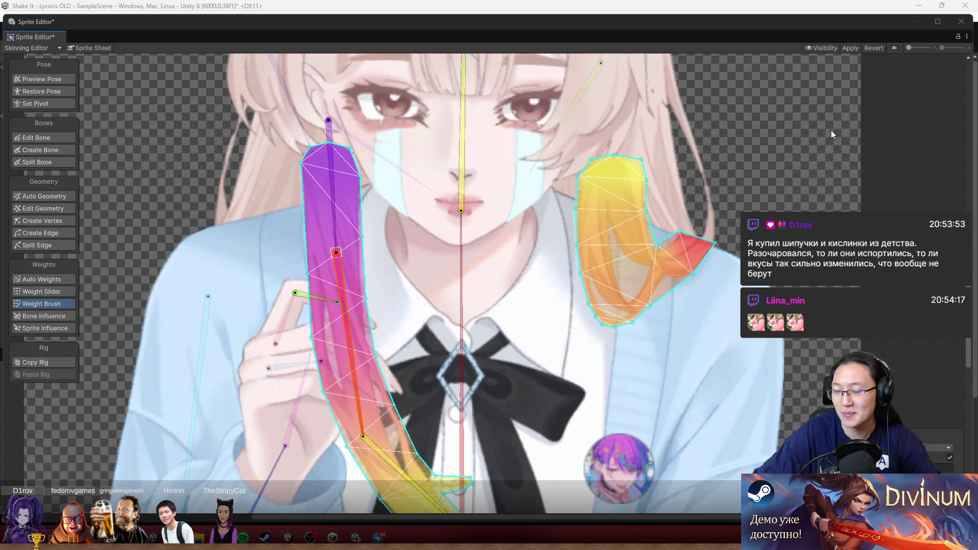
scroll(346, 338, "down", 5)
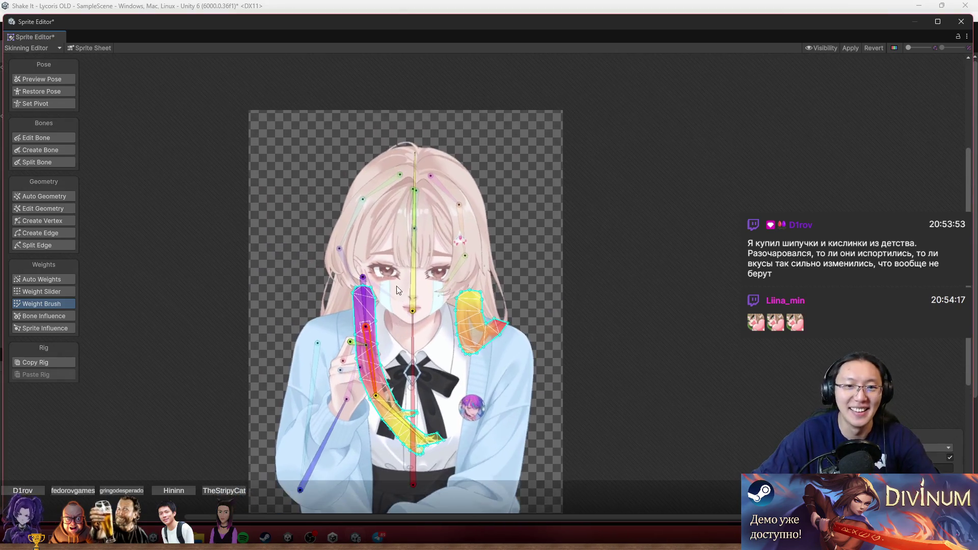
Apply the sad sprite's rig and weight edits in the Sprite Editor
scroll(346, 338, "up", 3)
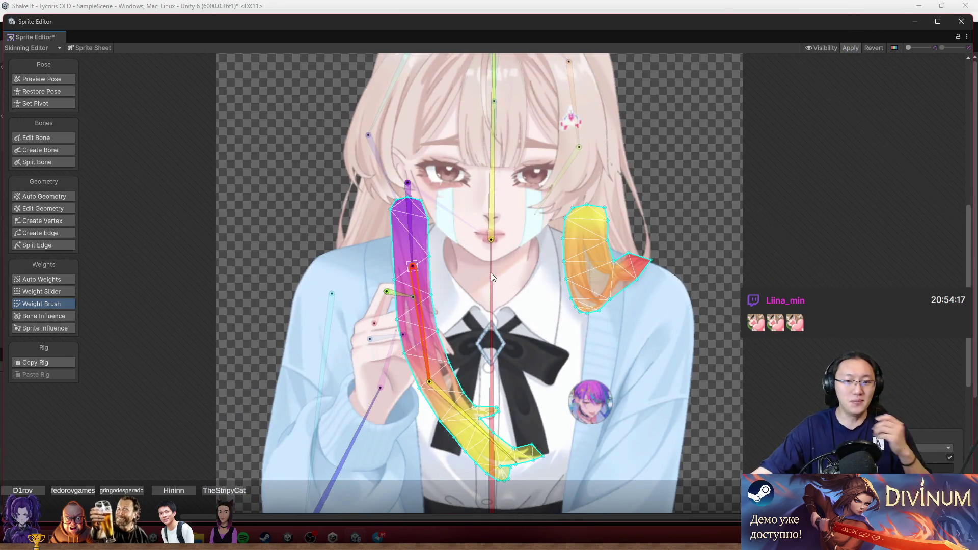
left_click(514, 232)
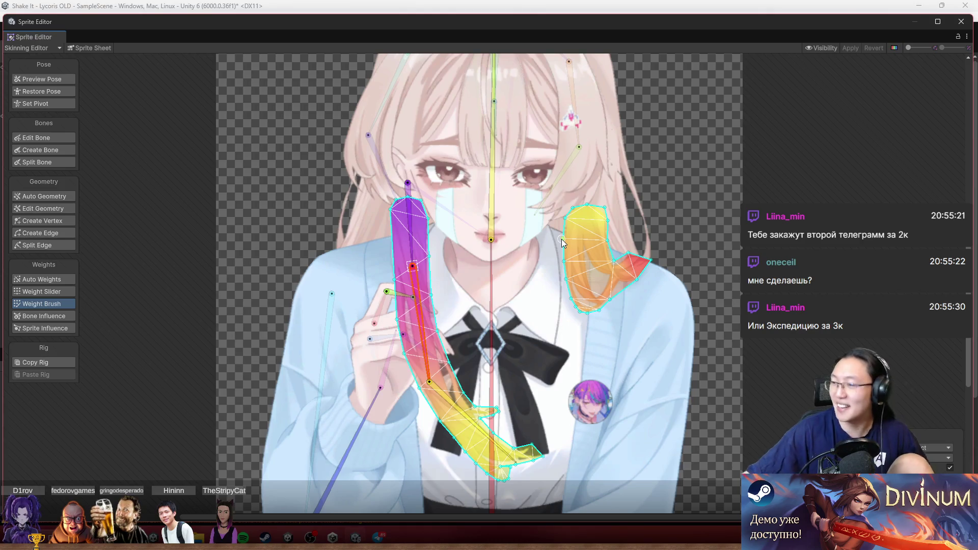
scroll(530, 195, "down", 3)
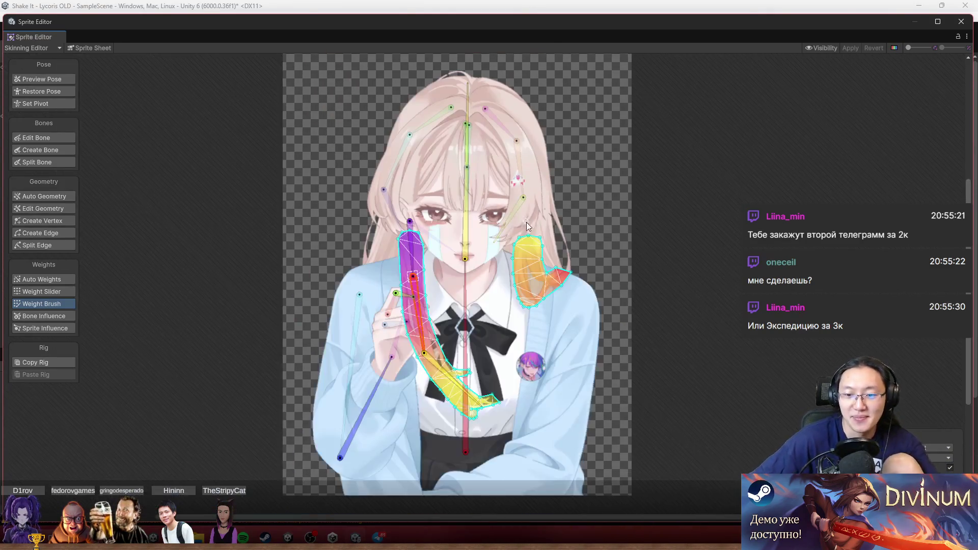
Paint bone weights onto the mesh, then rotate the long arm bone in Preview Pose
mouse_move(465, 295)
left_mouse_down()
mouse_move(424, 360)
mouse_move(357, 381)
left_mouse_up()
scroll(334, 345, "up", 5)
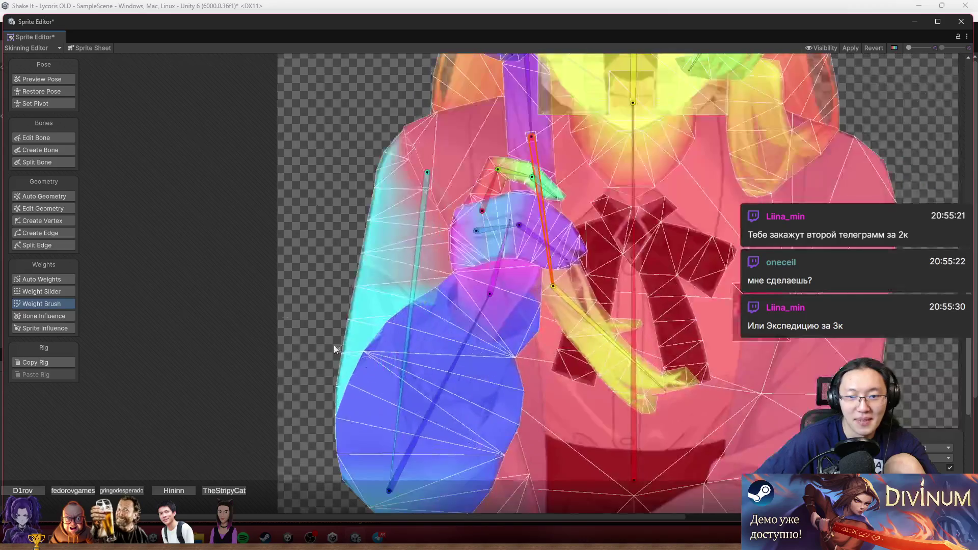
left_click(50, 80)
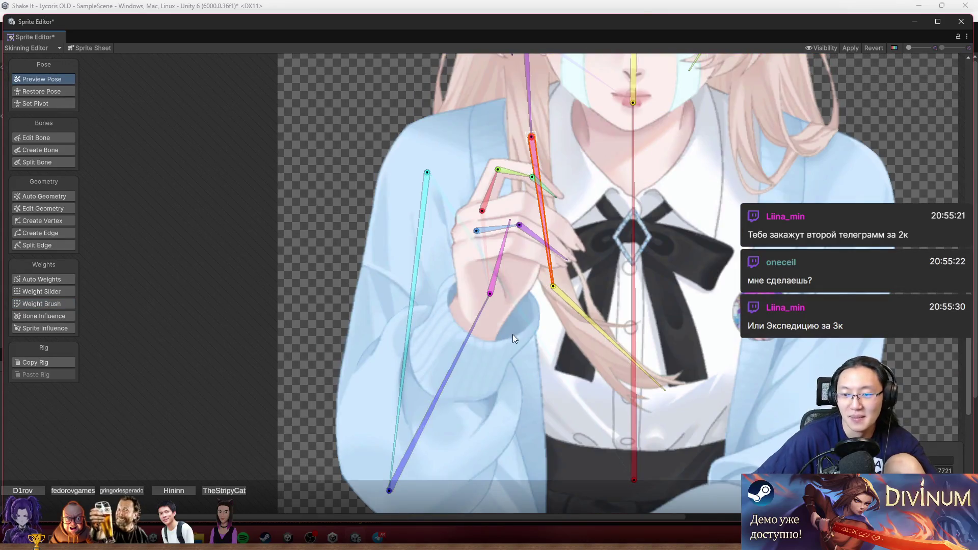
left_click_drag(473, 330, 458, 233)
Rotate the red, hand, green and lower finger bones to test the hand's deformation
scroll(451, 292, "up", 2)
scroll(458, 232, "up", 2)
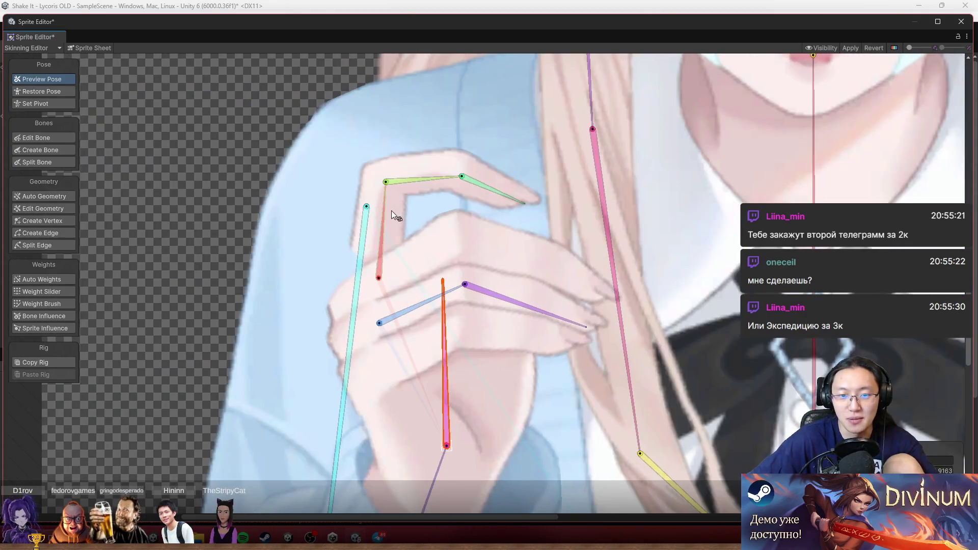
mouse_move(389, 206)
left_mouse_down()
mouse_move(384, 194)
mouse_move(410, 194)
left_mouse_up()
mouse_move(443, 337)
left_mouse_down()
mouse_move(458, 341)
mouse_move(476, 321)
mouse_move(527, 341)
left_mouse_up()
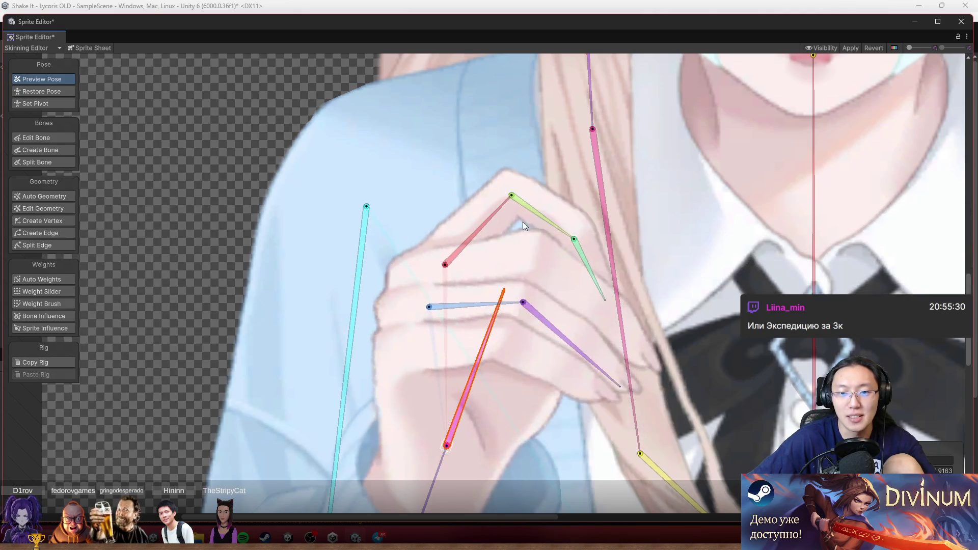
left_click_drag(535, 211, 550, 194)
mouse_move(613, 195)
left_mouse_down()
mouse_move(638, 169)
mouse_move(637, 245)
mouse_move(639, 221)
mouse_move(654, 284)
left_mouse_up()
scroll(476, 165, "down", 2)
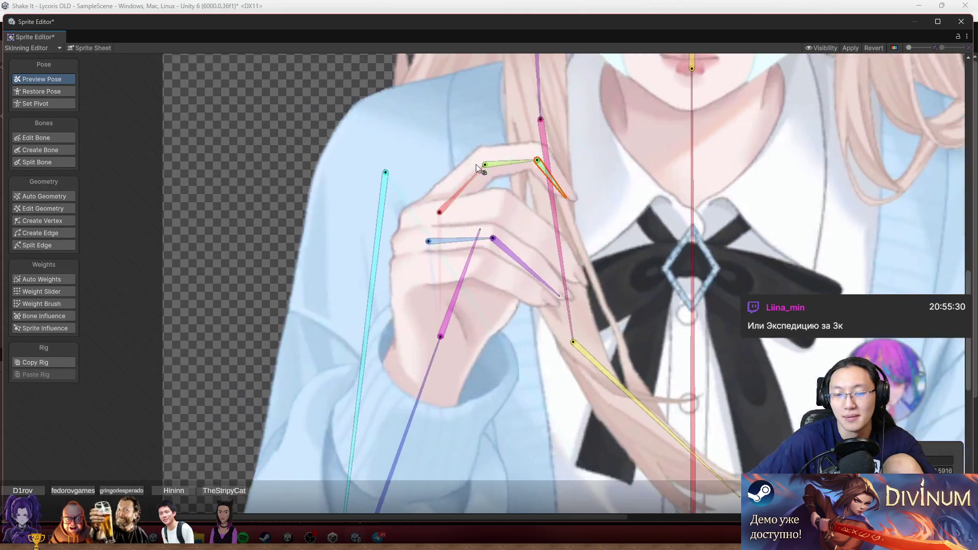
scroll(476, 164, "up", 2)
mouse_move(548, 285)
left_mouse_down()
mouse_move(540, 312)
mouse_move(561, 305)
left_mouse_up()
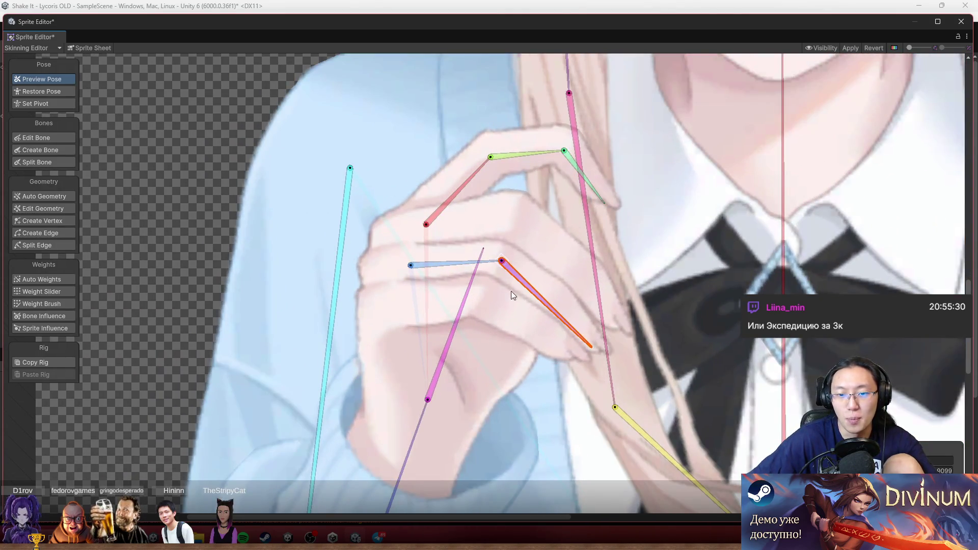
scroll(490, 276, "up", 2)
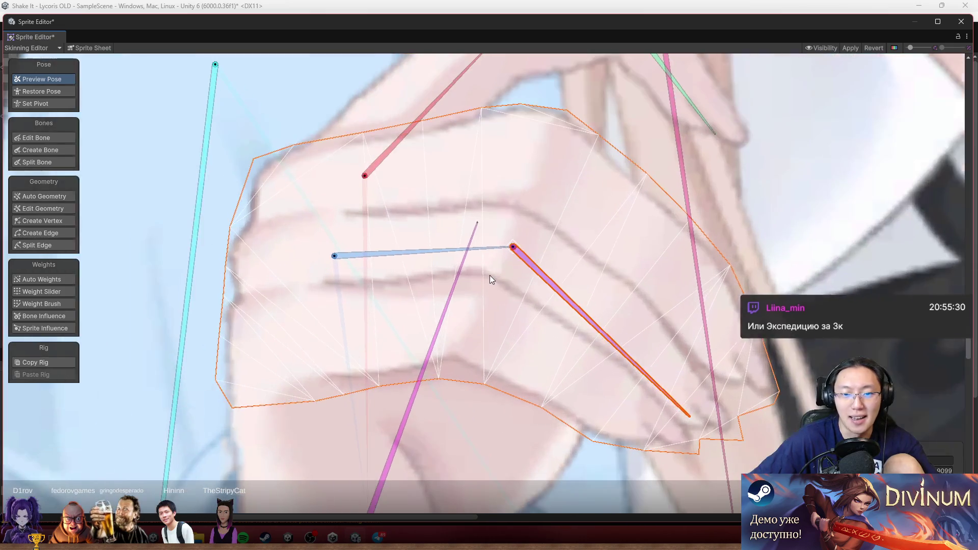
Add three vertices inside the hand mesh and one on its top edge, then check the calendar
left_click(50, 219)
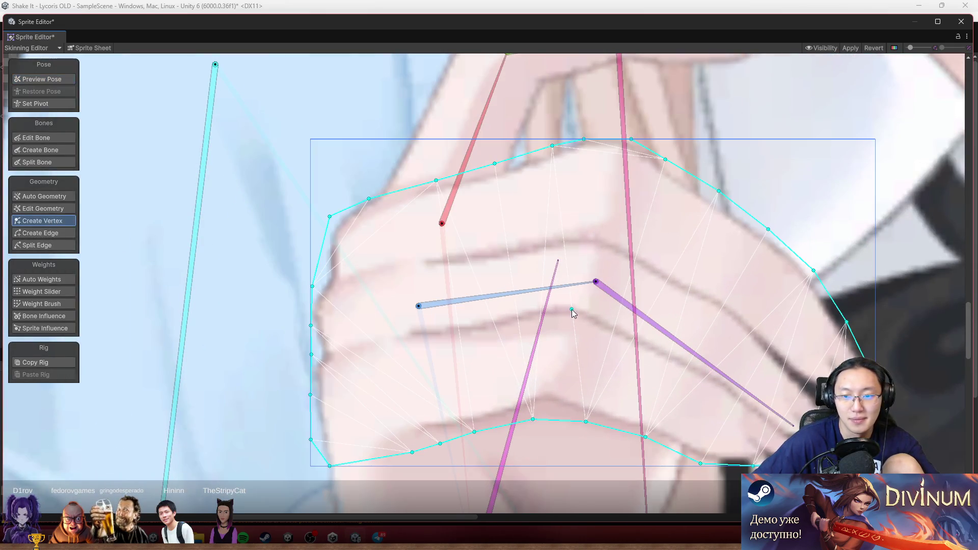
left_click(558, 344)
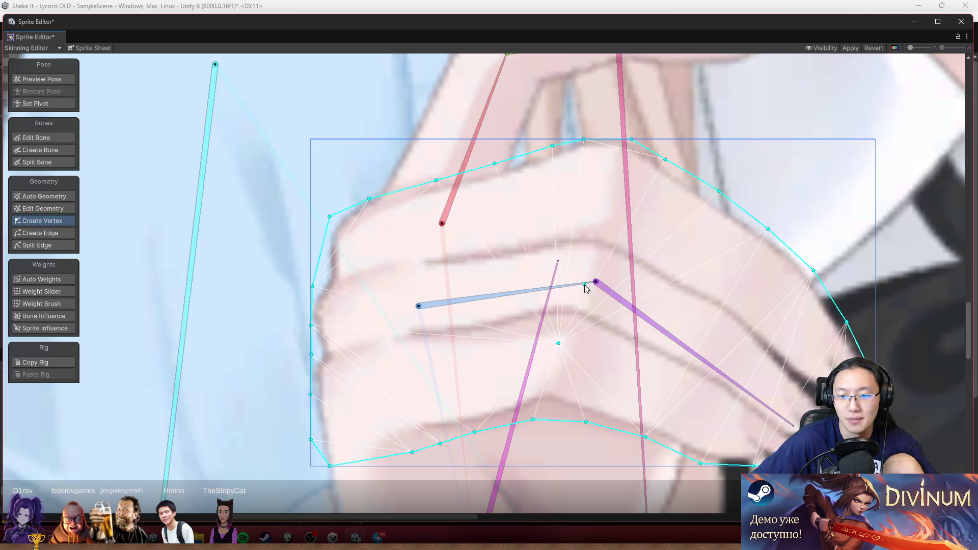
left_click(591, 264)
left_click(606, 184)
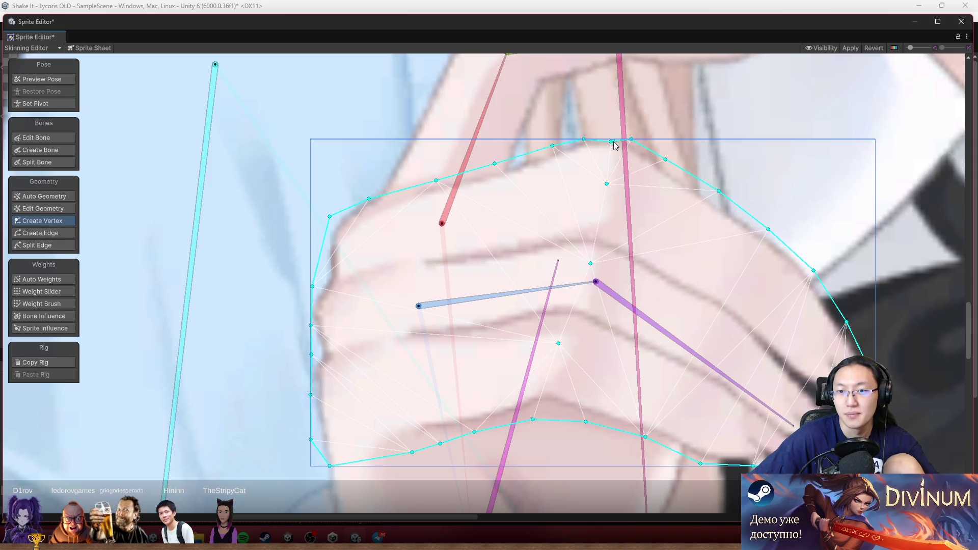
left_click(610, 140)
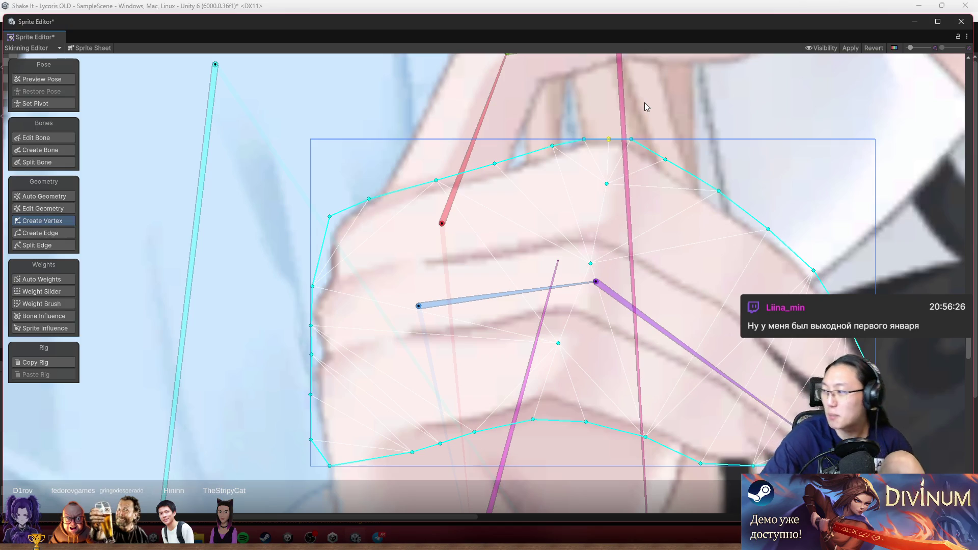
key("super+n")
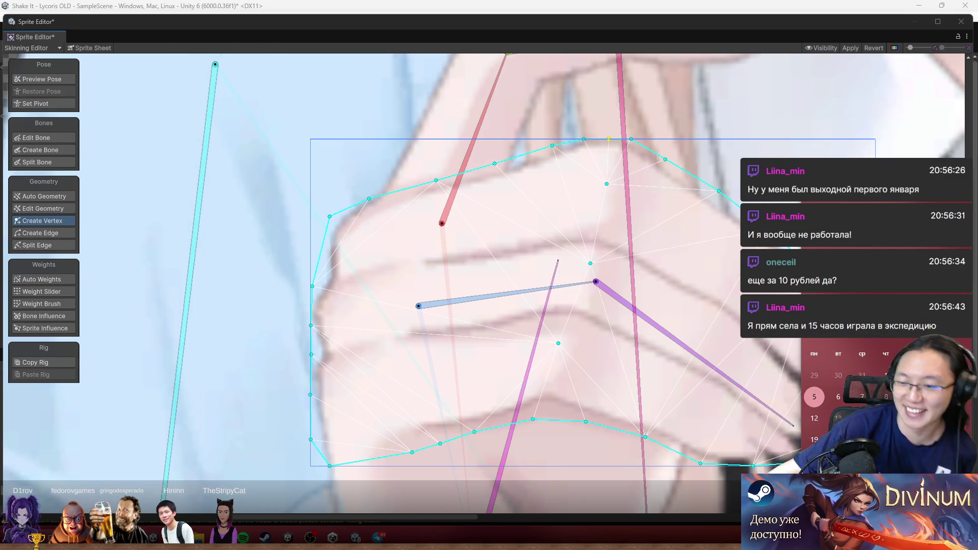
key("super")
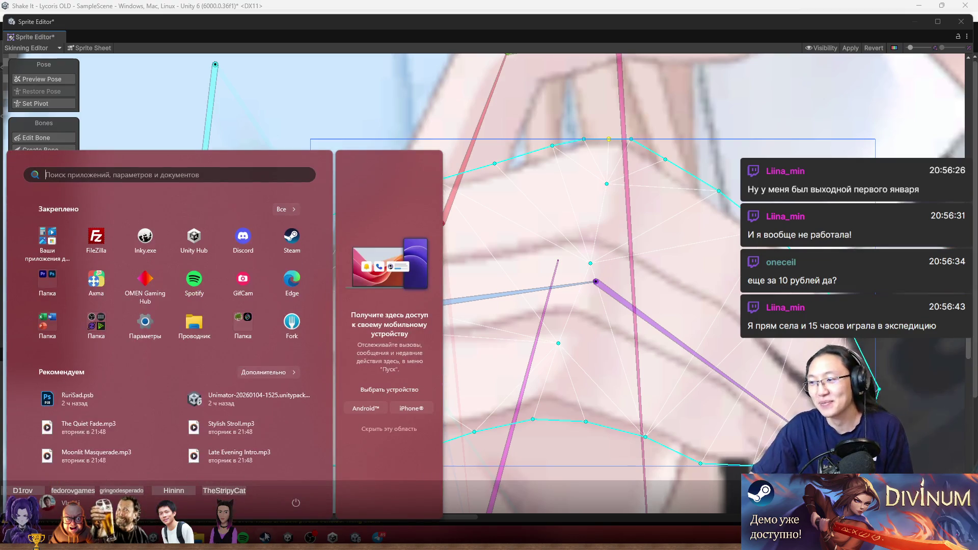
Launch Steam, dismiss its news popup, and select Clair Obscur: Expedition 33 in the Library
left_click(265, 537)
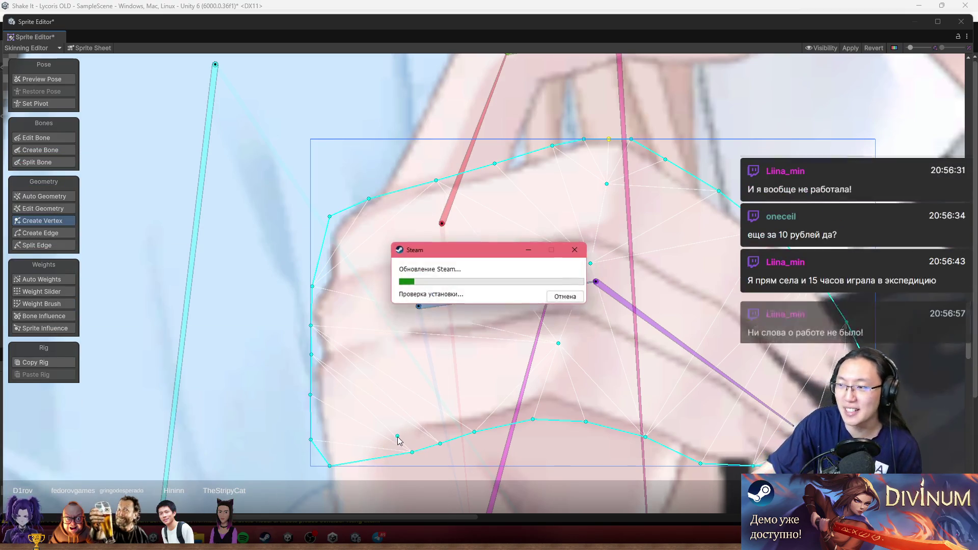
left_click(513, 327)
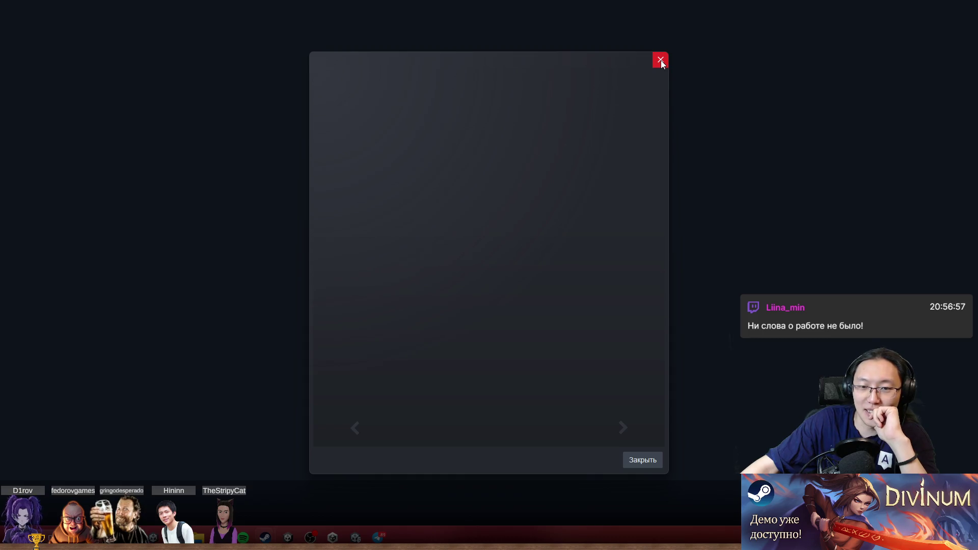
left_click(660, 60)
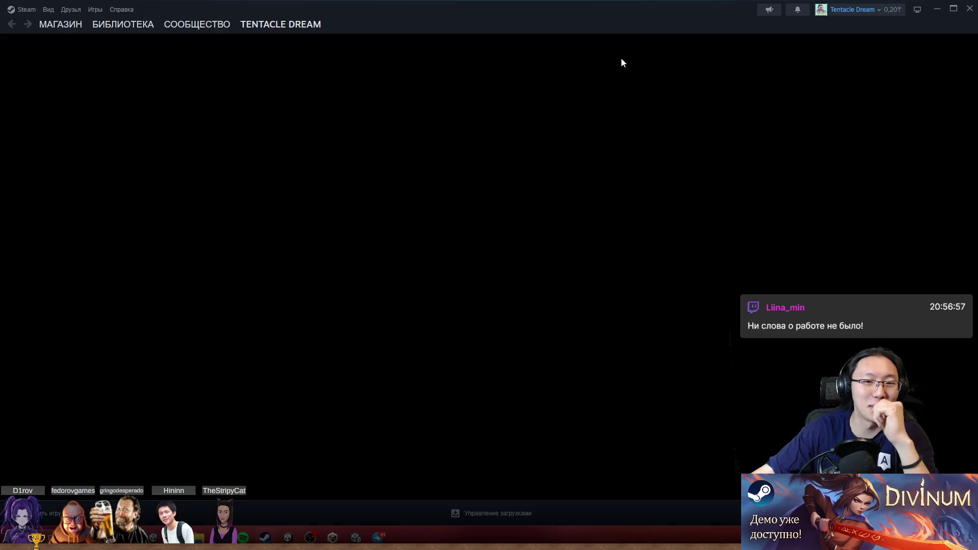
left_click(124, 26)
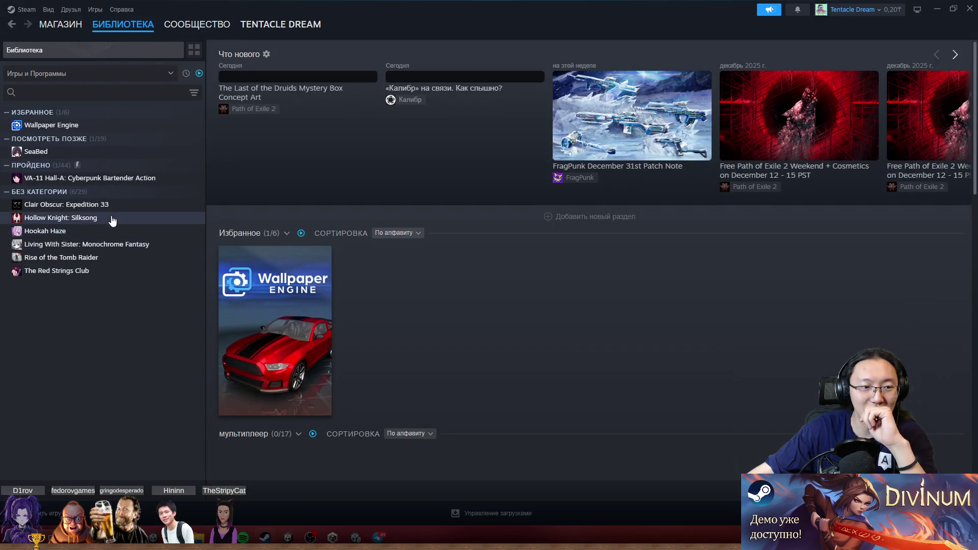
left_click(77, 204)
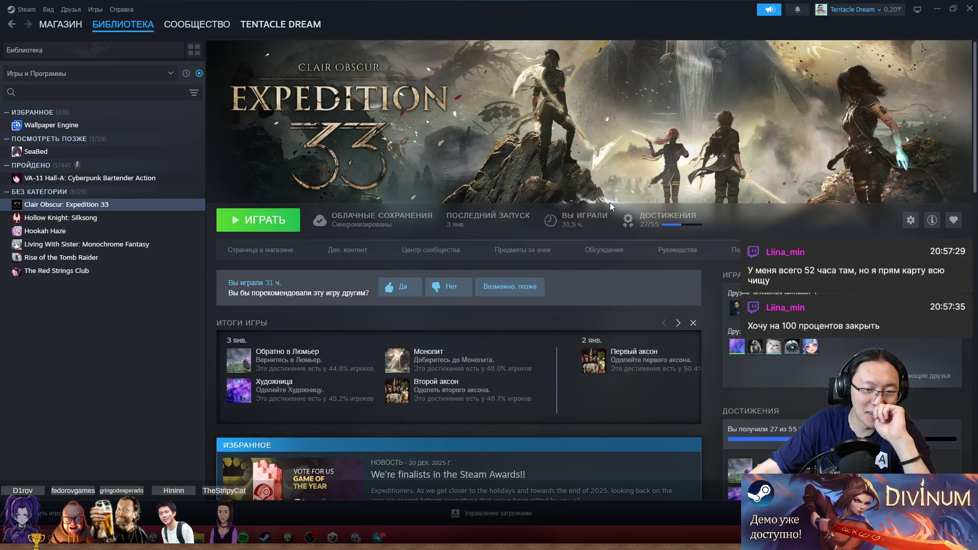
Scroll the Clair Obscur: Expedition 33 page to see recent achievements, 27 of 55 earned
scroll(613, 199, "down", 5)
scroll(614, 198, "up", 5)
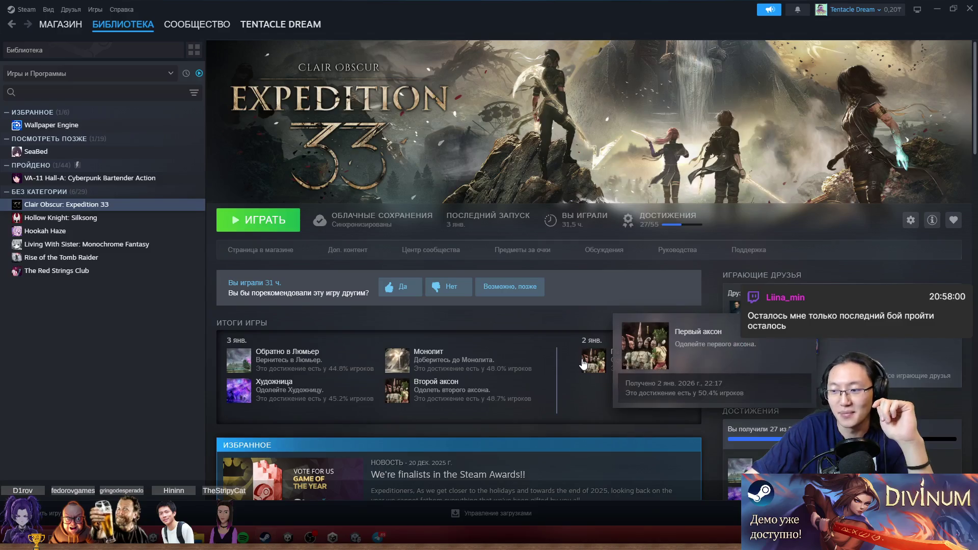
scroll(407, 296, "down", 2)
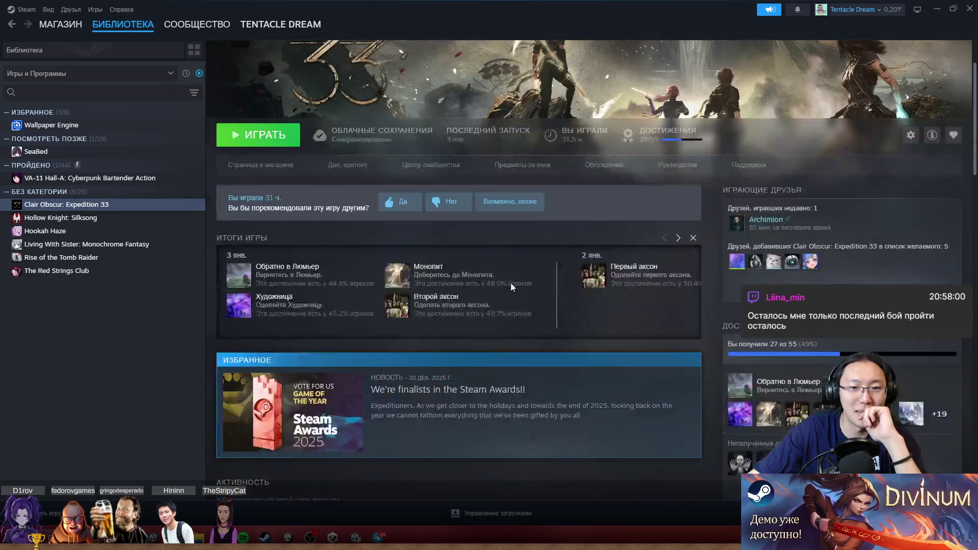
Scroll the Clair Obscur: Expedition 33 page to review 31.5 hours played and cloud saves
scroll(561, 270, "up", 2)
scroll(754, 265, "down", 2)
scroll(712, 285, "up", 2)
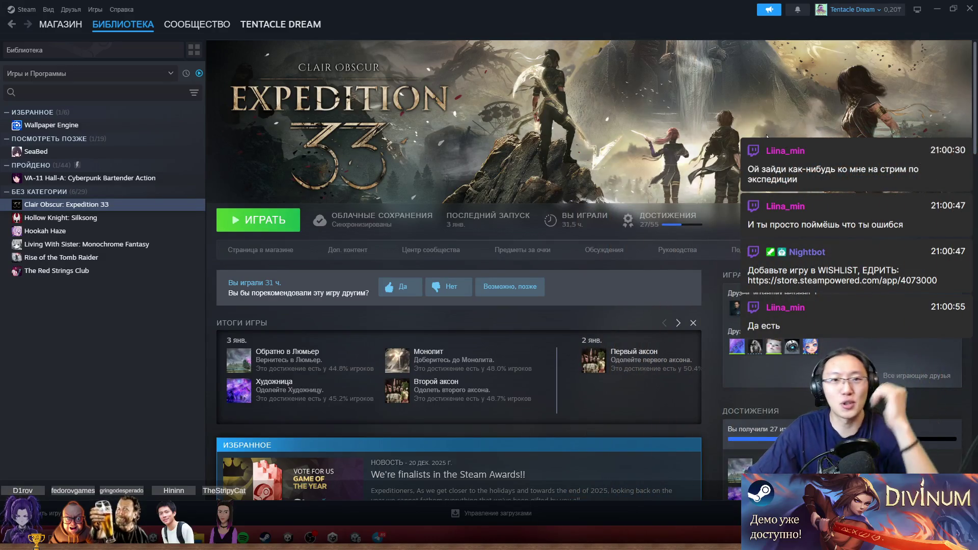
Minimize Steam and return to the hand rig in Unity's Skinning Editor
left_click(938, 9)
scroll(411, 253, "down", 5)
scroll(409, 253, "down", 3)
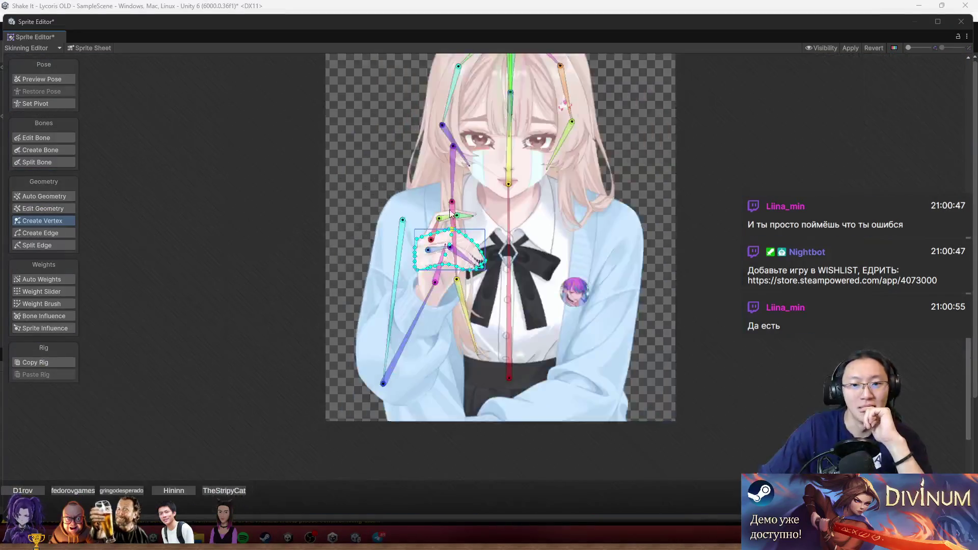
scroll(469, 259, "up", 8)
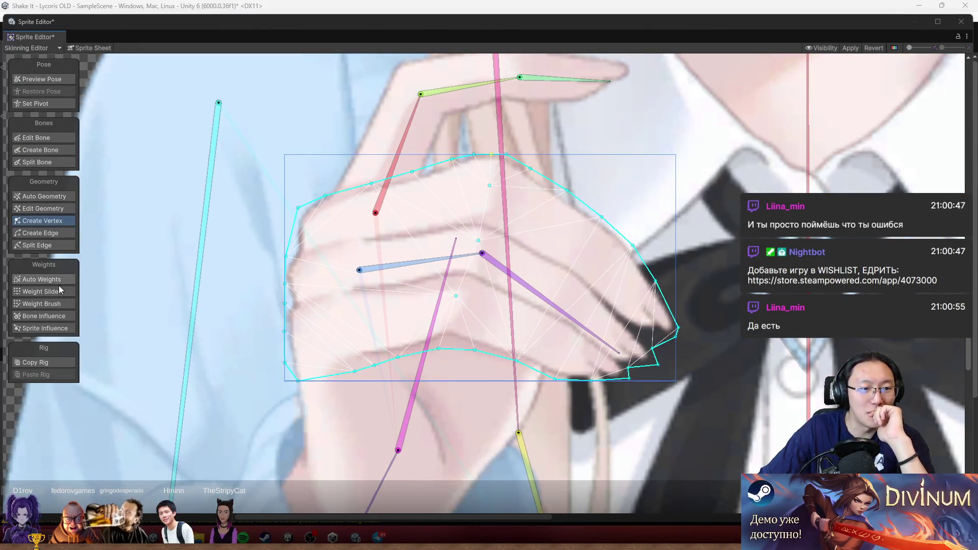
Rotate the lower-right and red hand bones downward to test deformation, then select Weight Brush
left_click(42, 292)
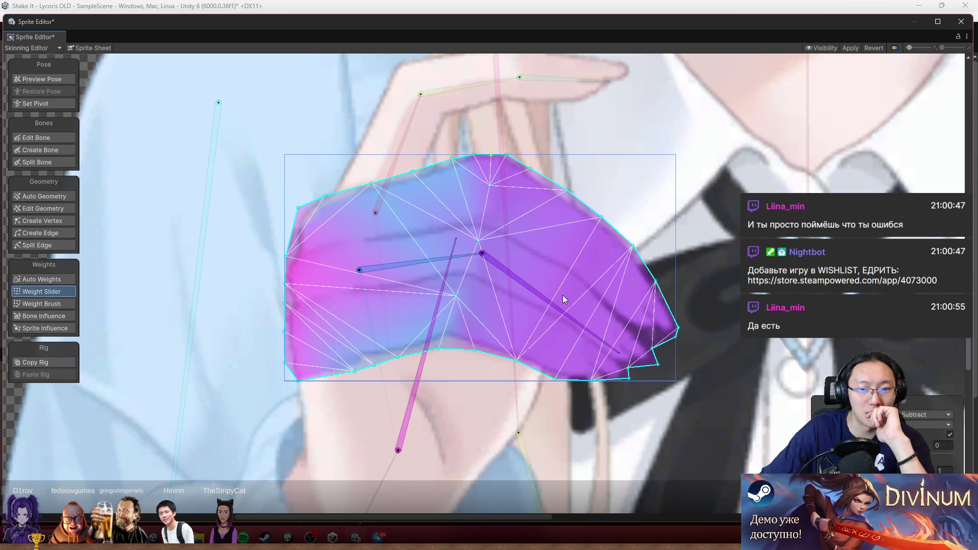
left_click_drag(564, 296, 578, 324)
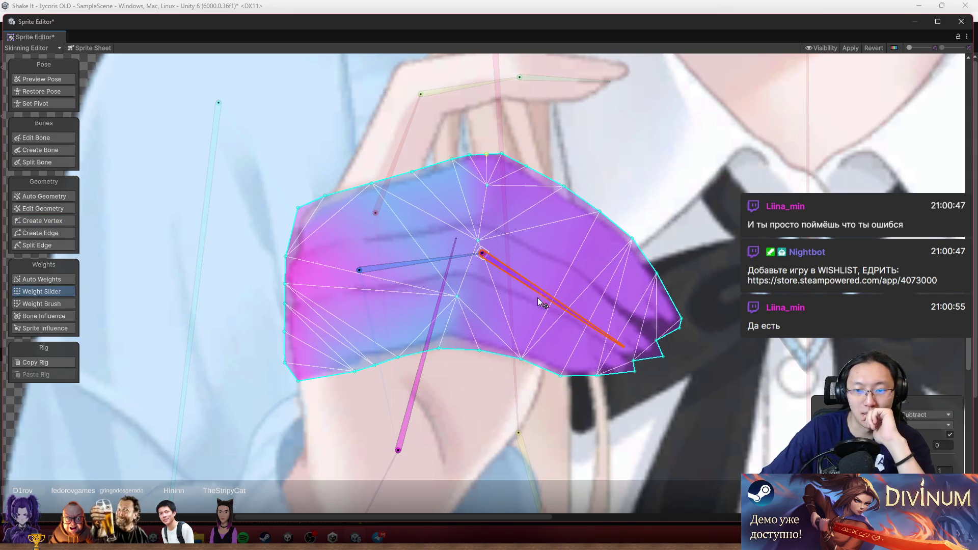
mouse_move(535, 301)
left_mouse_down()
mouse_move(523, 330)
mouse_move(546, 334)
left_mouse_up()
scroll(491, 372, "up", 5)
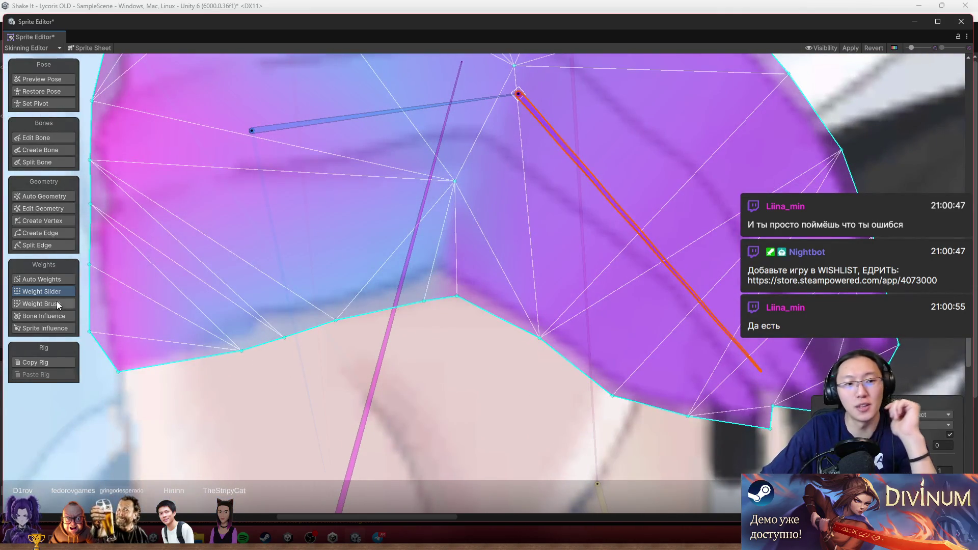
left_click(42, 303)
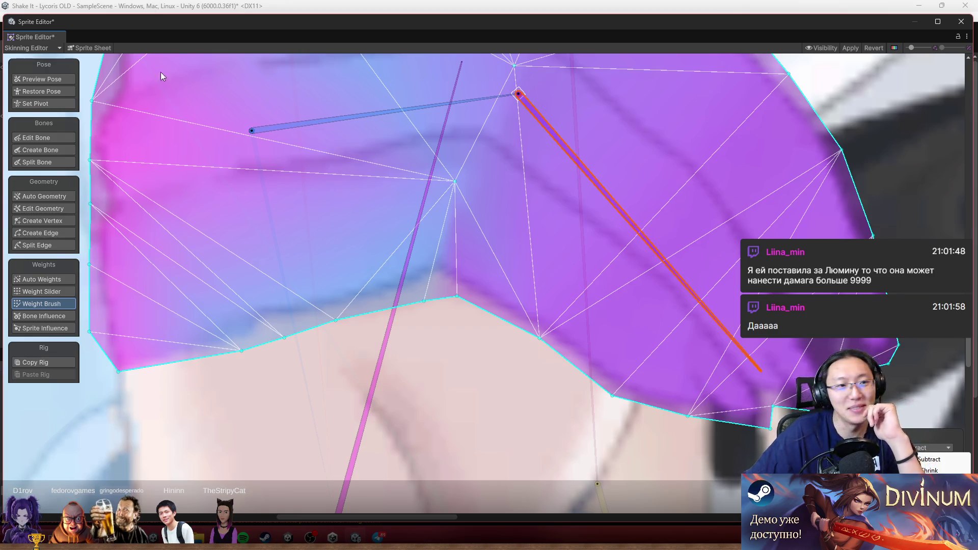
left_click(70, 79)
Select the neighbouring hand mesh in pose preview, then return to Weight Brush painting
scroll(632, 319, "up", 3)
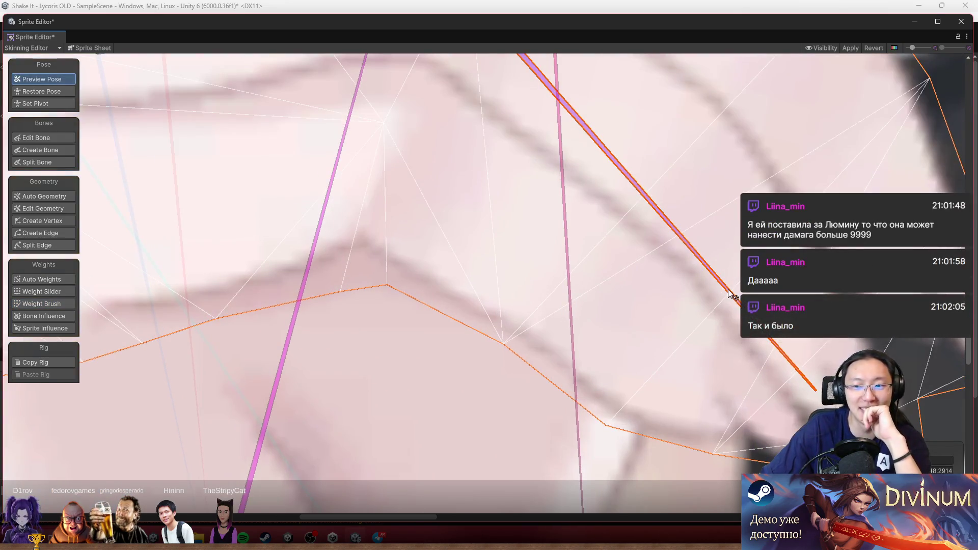
scroll(724, 371, "up", 2)
scroll(527, 357, "down", 3)
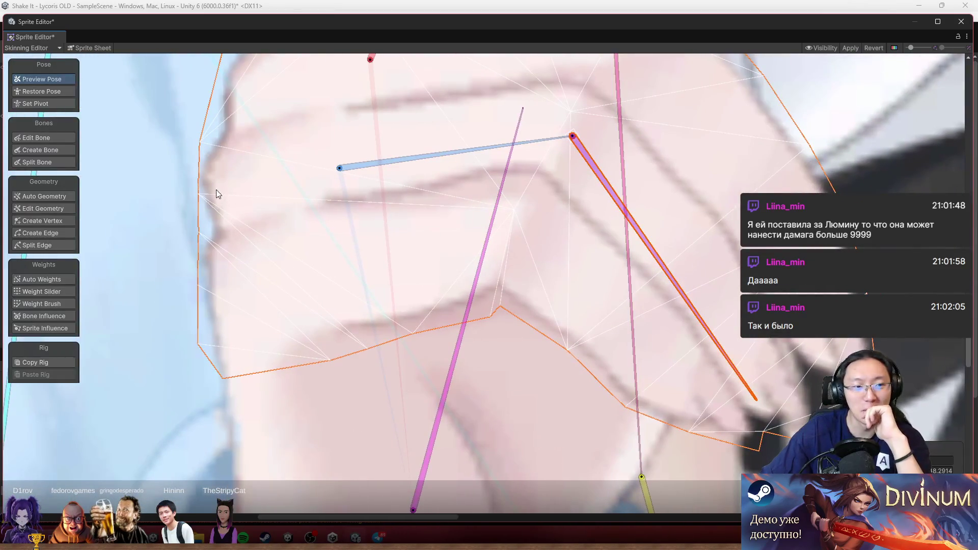
left_click(393, 261)
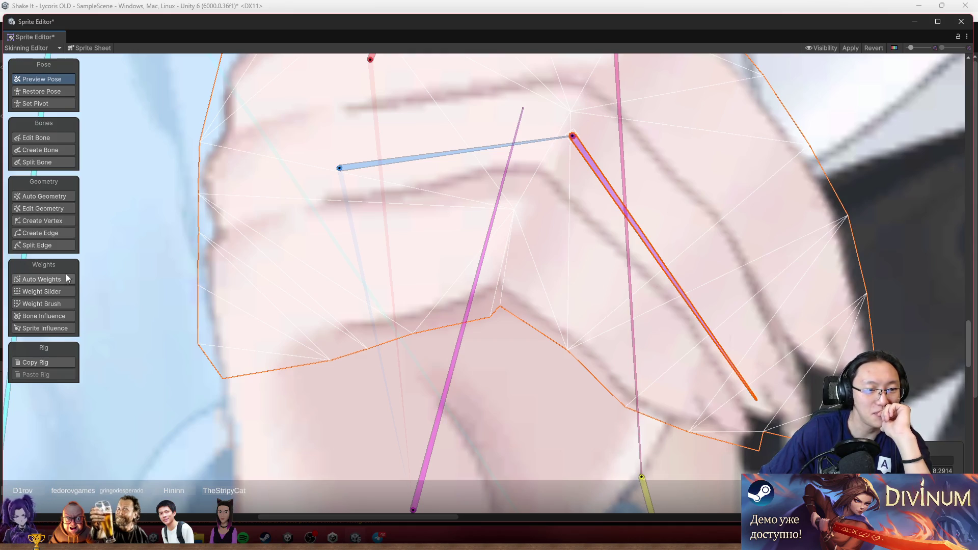
left_click(63, 296)
Repaint weights at the hand mesh's lower-right notch and rotate the red and orange bones to test bending
scroll(703, 321, "up", 2)
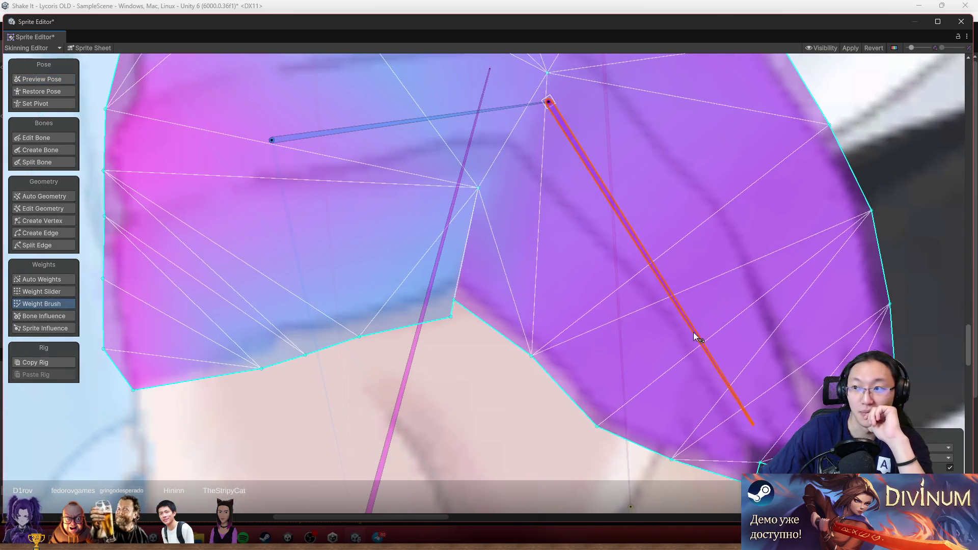
mouse_move(448, 359)
left_mouse_down()
mouse_move(447, 342)
mouse_move(436, 348)
mouse_move(442, 334)
mouse_move(432, 337)
left_mouse_up()
mouse_move(734, 313)
left_mouse_down()
mouse_move(773, 278)
mouse_move(712, 376)
mouse_move(736, 377)
left_mouse_up()
scroll(726, 298, "down", 3)
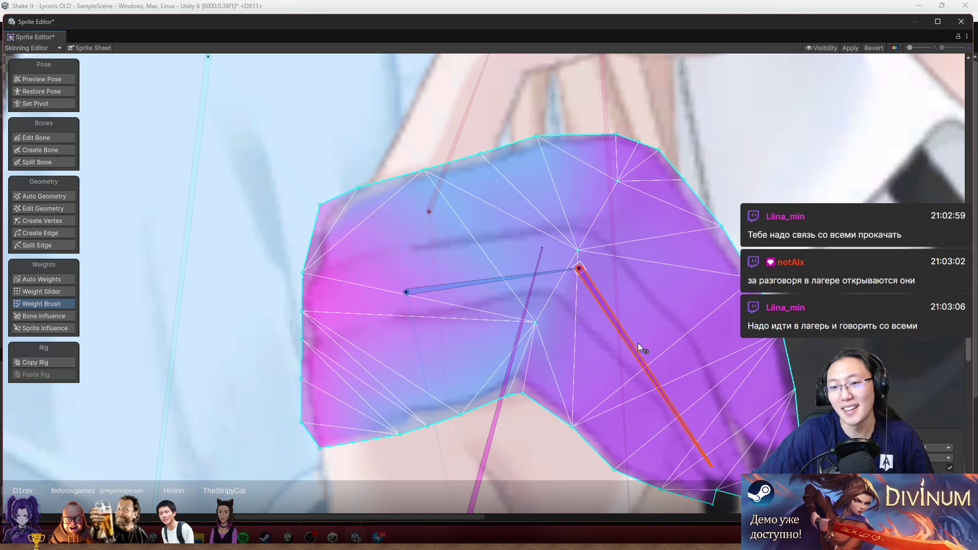
mouse_move(638, 344)
left_mouse_down()
mouse_move(703, 328)
mouse_move(706, 389)
left_mouse_up()
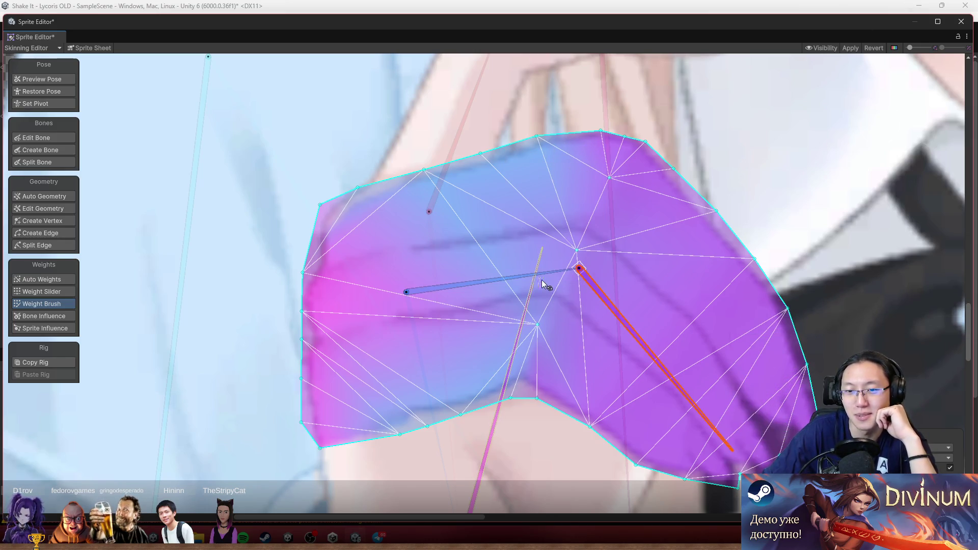
mouse_move(659, 383)
left_mouse_down()
mouse_move(725, 300)
mouse_move(641, 304)
left_mouse_up()
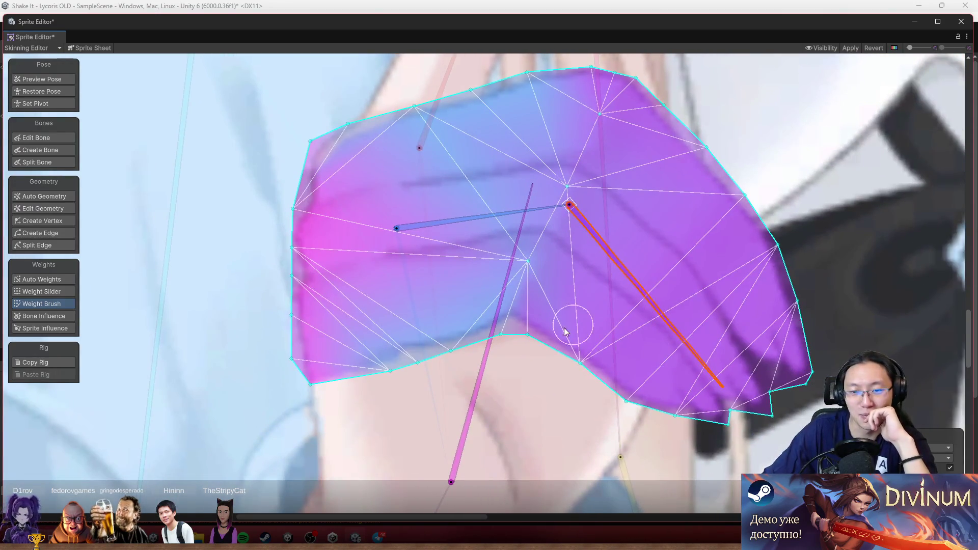
Tilt the horizontal bone upward to test the hand deformation, then undo the rotation
scroll(591, 260, "up", 1)
mouse_move(506, 212)
left_mouse_down()
mouse_move(520, 165)
mouse_move(539, 188)
mouse_move(612, 178)
mouse_move(652, 135)
mouse_move(656, 205)
left_mouse_up()
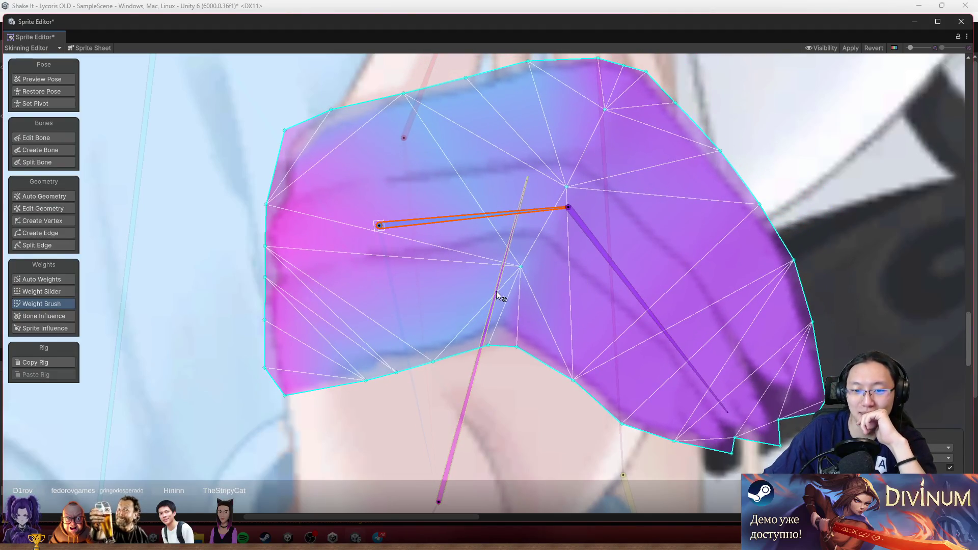
left_click_drag(496, 215, 533, 200)
key("ctrl+z")
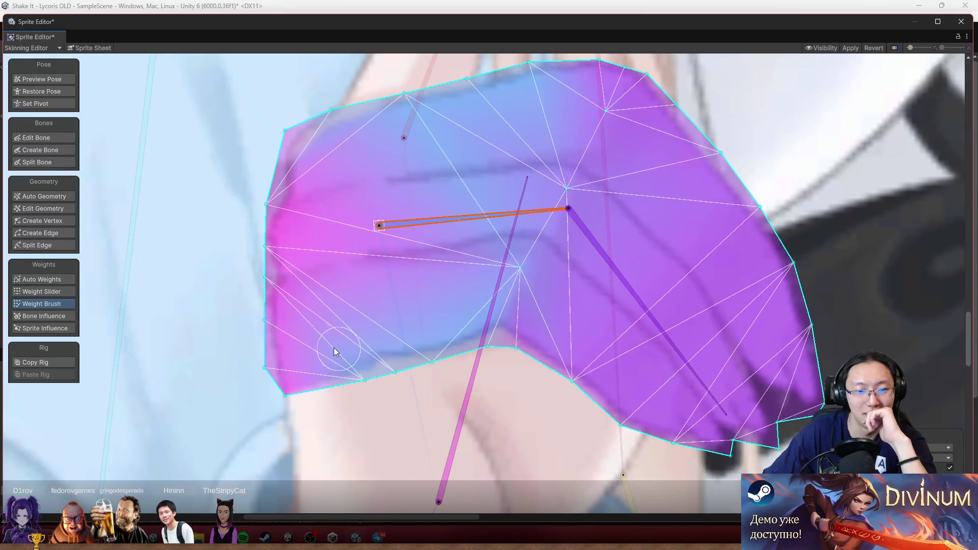
Paint more long-vertical-bone weight onto the mesh's lower-left corner, then re-tilt the horizontal bone to check
left_click(483, 319)
left_click_drag(351, 368, 356, 405)
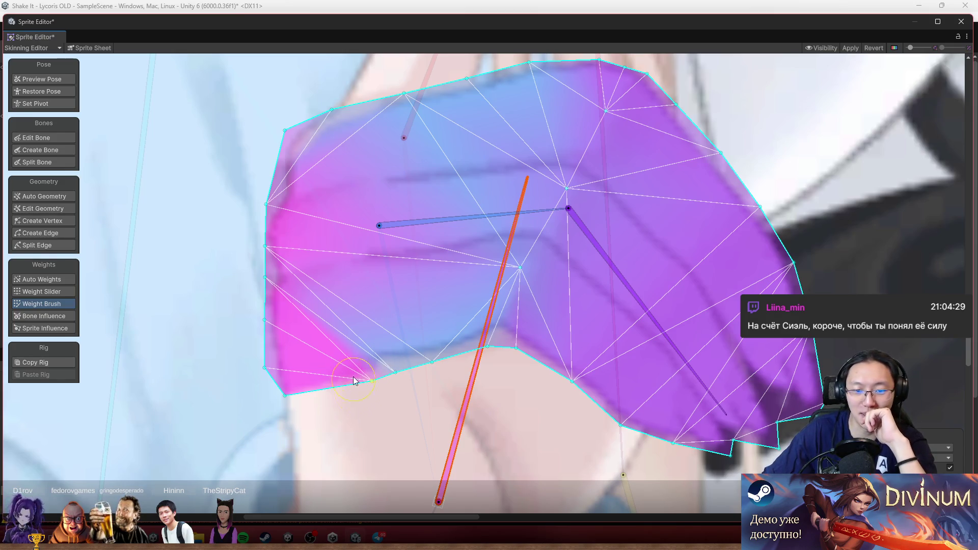
mouse_move(502, 214)
left_mouse_down()
mouse_move(530, 172)
mouse_move(564, 158)
mouse_move(579, 138)
mouse_move(585, 193)
mouse_move(627, 149)
mouse_move(658, 188)
mouse_move(705, 214)
left_mouse_up()
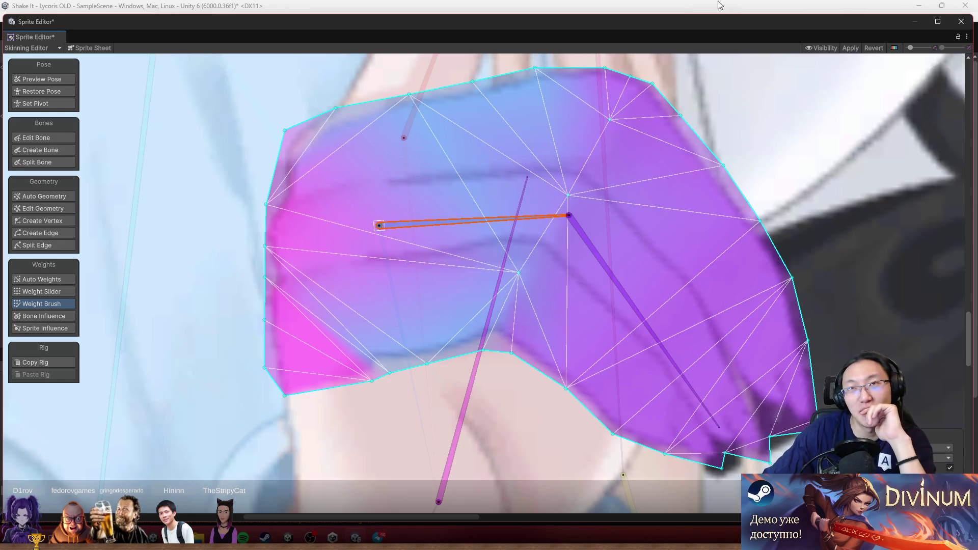
scroll(796, 204, "down", 4)
scroll(793, 147, "up", 1)
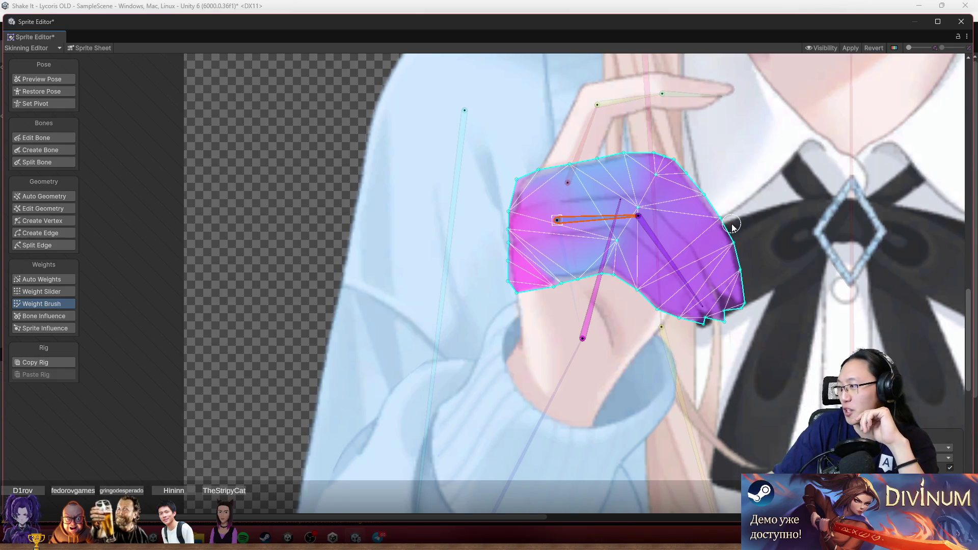
scroll(701, 210, "up", 3)
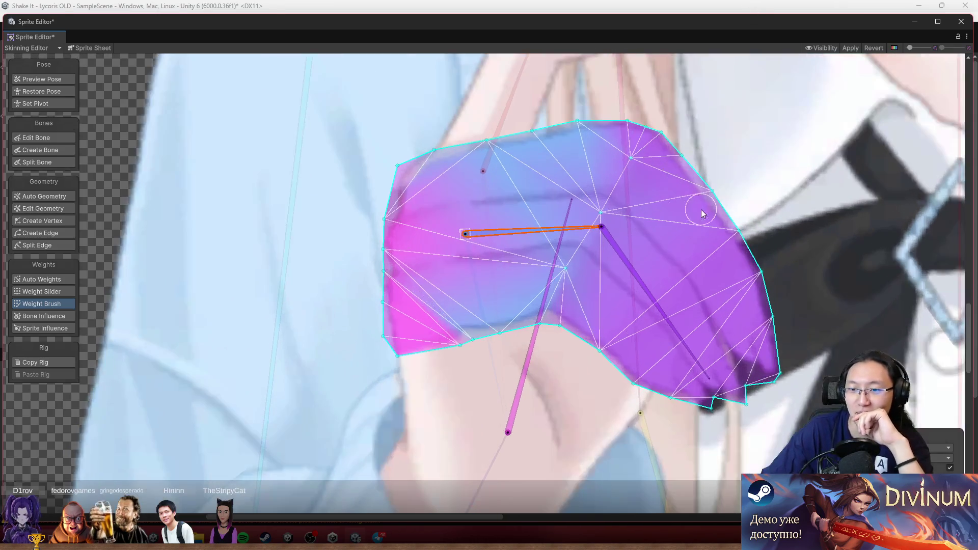
Centre the hand mesh, bend its lower bone, and zoom out to check how the mesh follows
left_click_drag(680, 238, 604, 207)
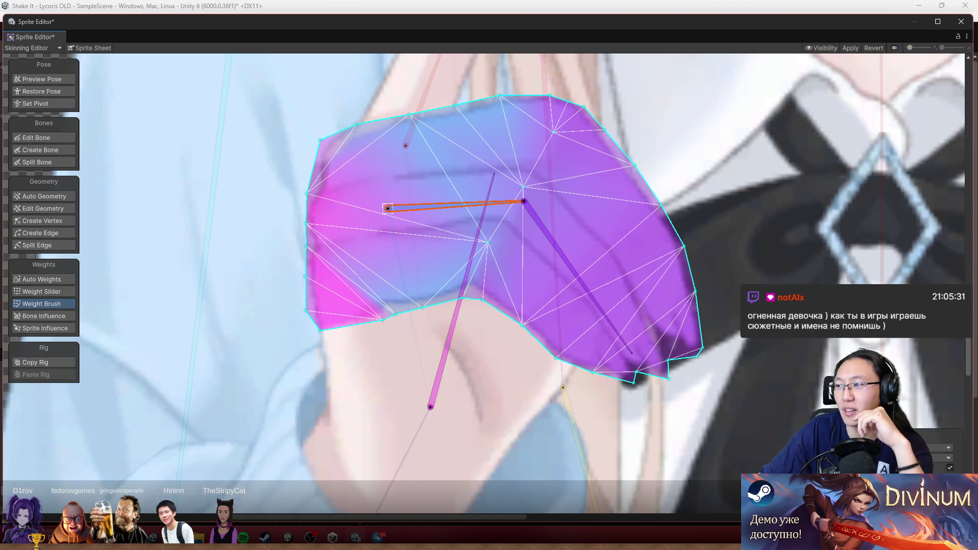
scroll(619, 234, "down", 3)
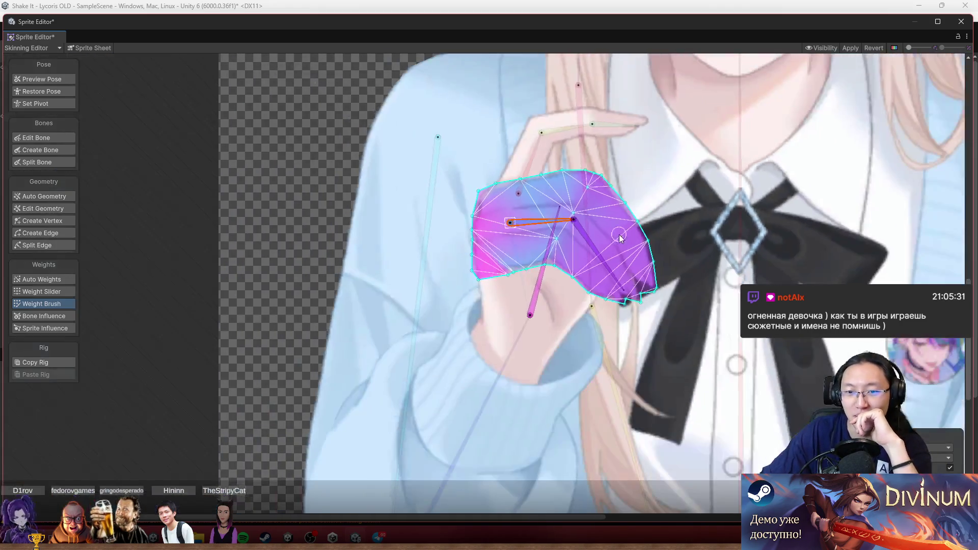
scroll(604, 261, "up", 3)
mouse_move(604, 262)
left_mouse_down()
mouse_move(632, 285)
mouse_move(655, 278)
mouse_move(640, 330)
mouse_move(692, 307)
mouse_move(668, 331)
left_mouse_up()
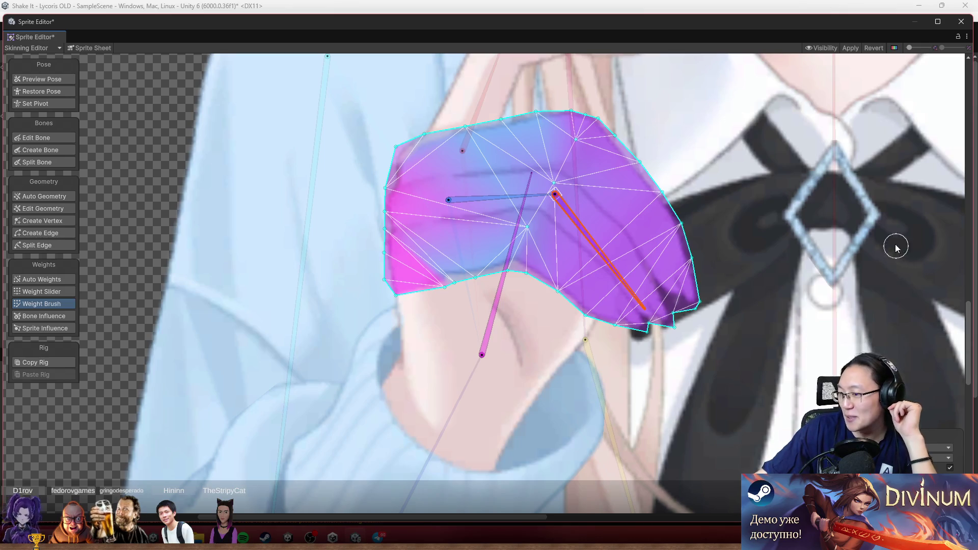
scroll(599, 191, "down", 3)
scroll(433, 302, "up", 10)
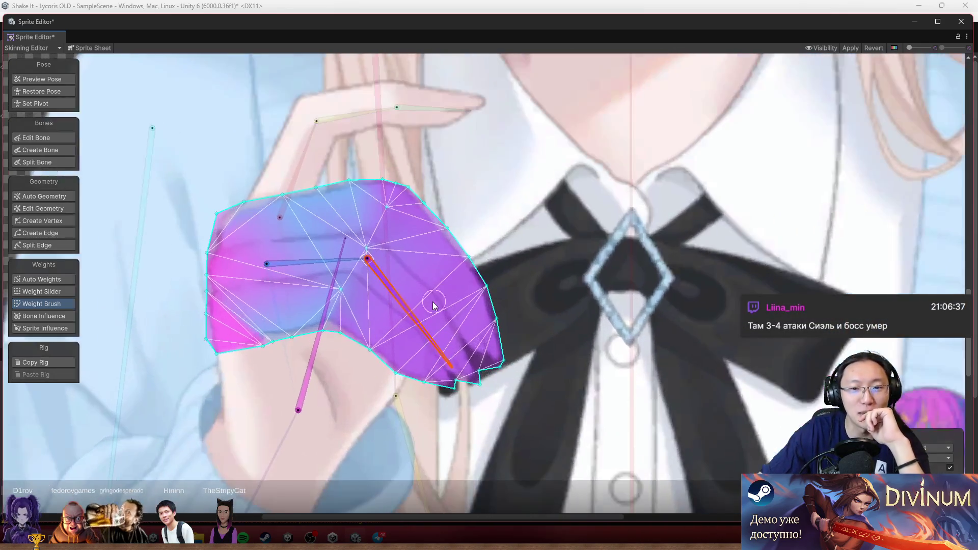
scroll(469, 324, "down", 10)
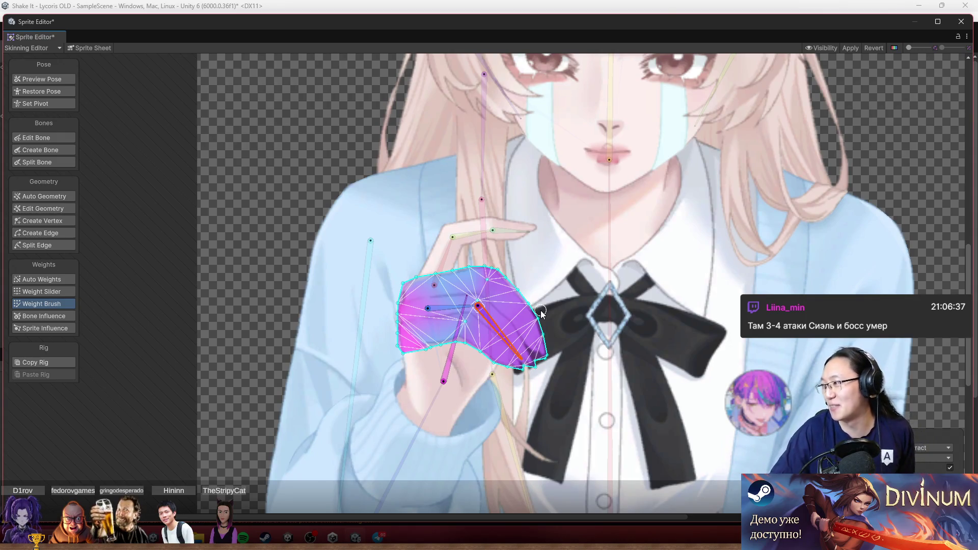
scroll(506, 170, "down", 5)
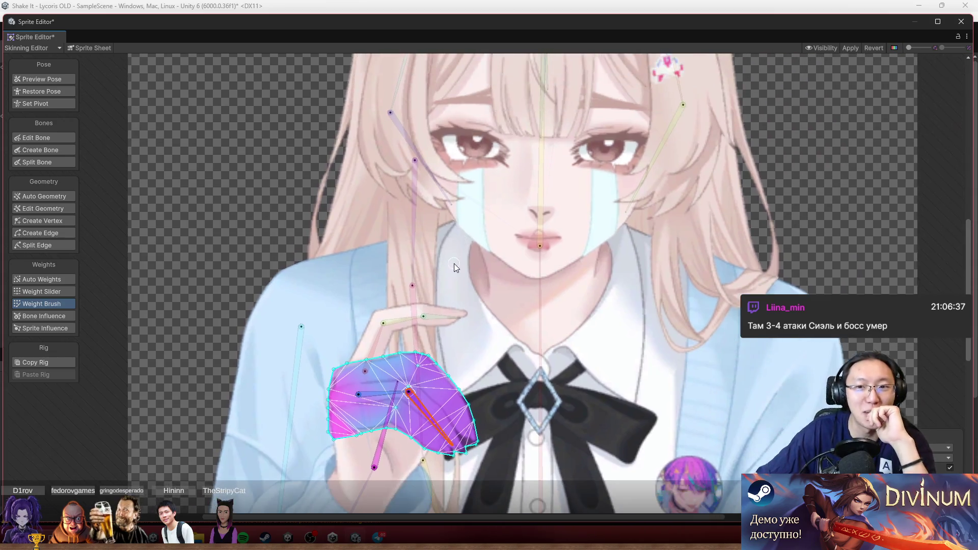
Turn on Preview Pose and centre the whole character with its coloured bones in view
left_click(47, 78)
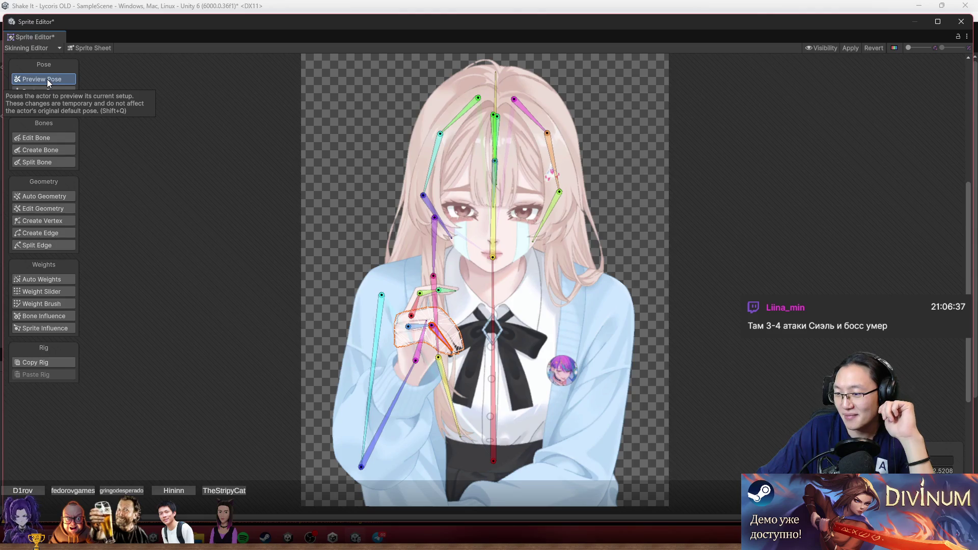
scroll(316, 122, "down", 2)
scroll(316, 126, "up", 3)
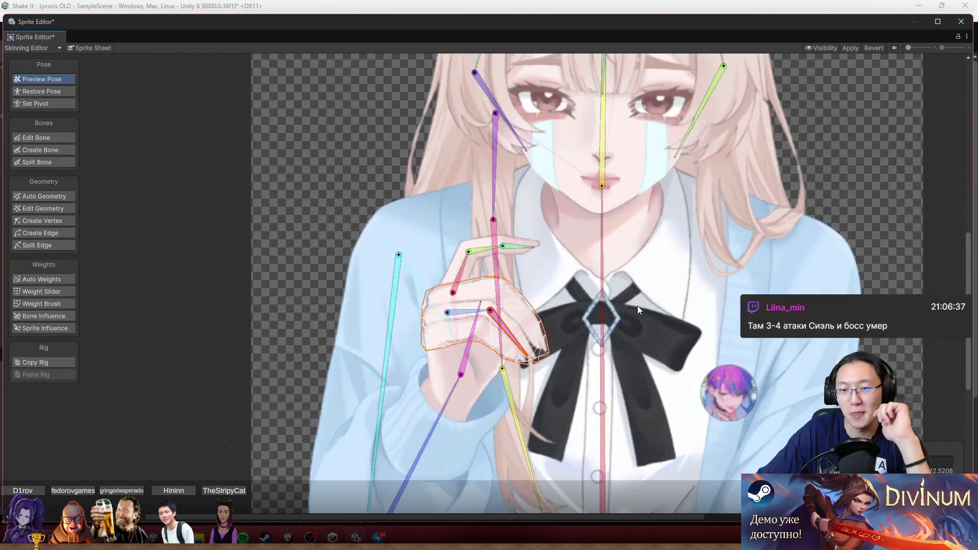
scroll(721, 216, "down", 2)
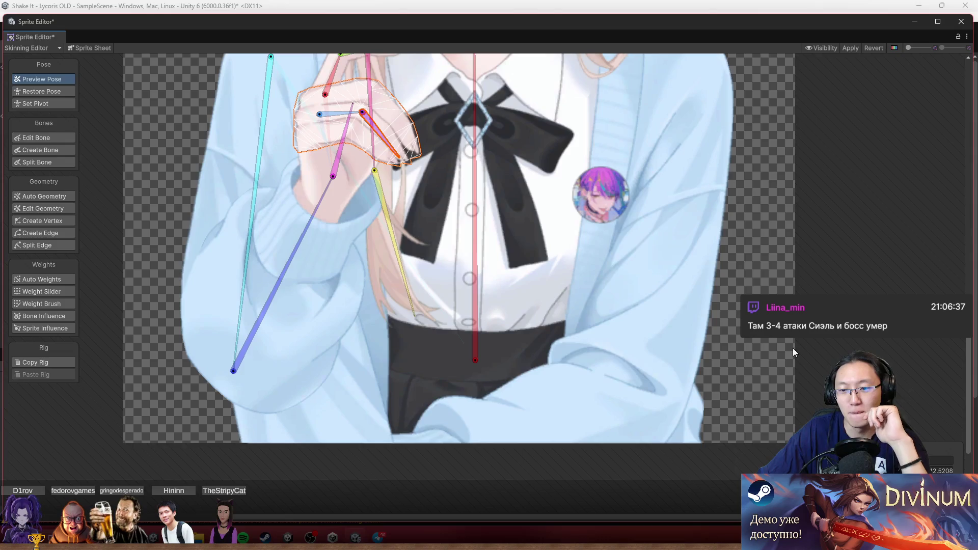
scroll(710, 362, "up", 5)
scroll(698, 408, "down", 6)
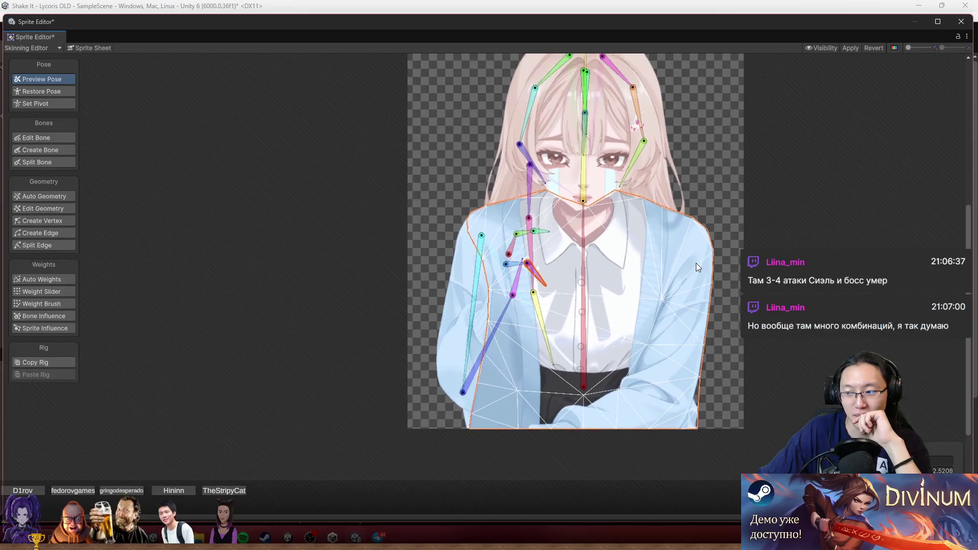
left_click_drag(696, 263, 682, 294)
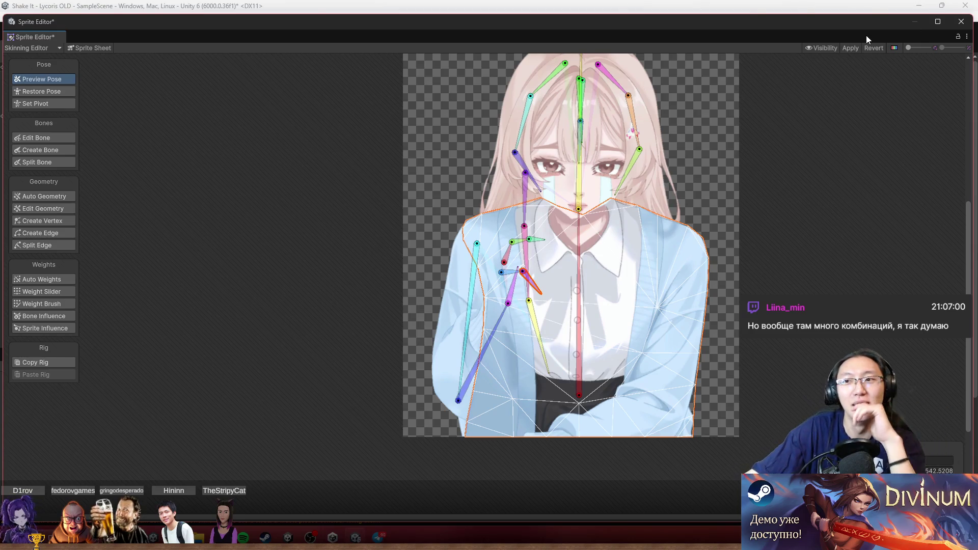
Apply the Ruri Sad rig and weight changes, then close the Sprite Editor
left_click(851, 48)
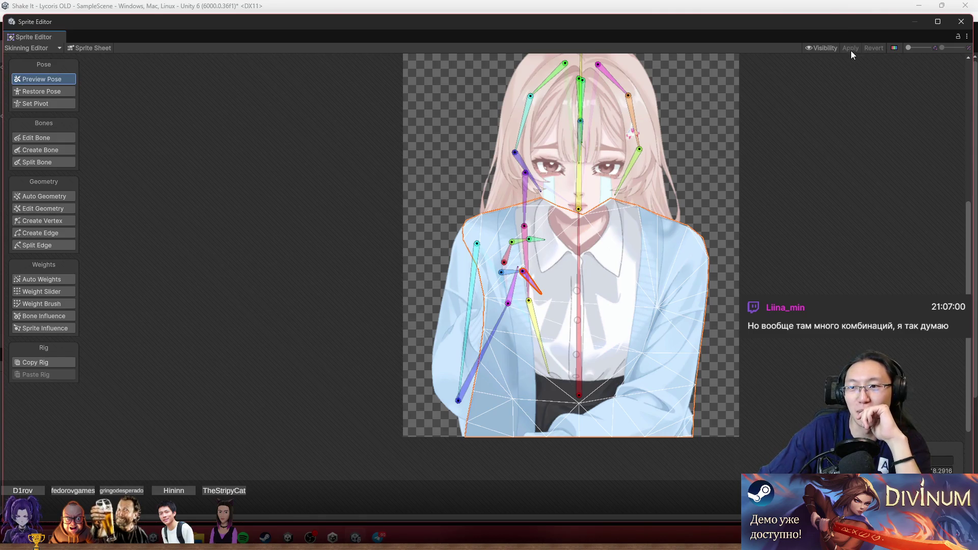
mouse_move(860, 27)
left_mouse_down()
mouse_move(868, 47)
mouse_move(860, 30)
left_mouse_up()
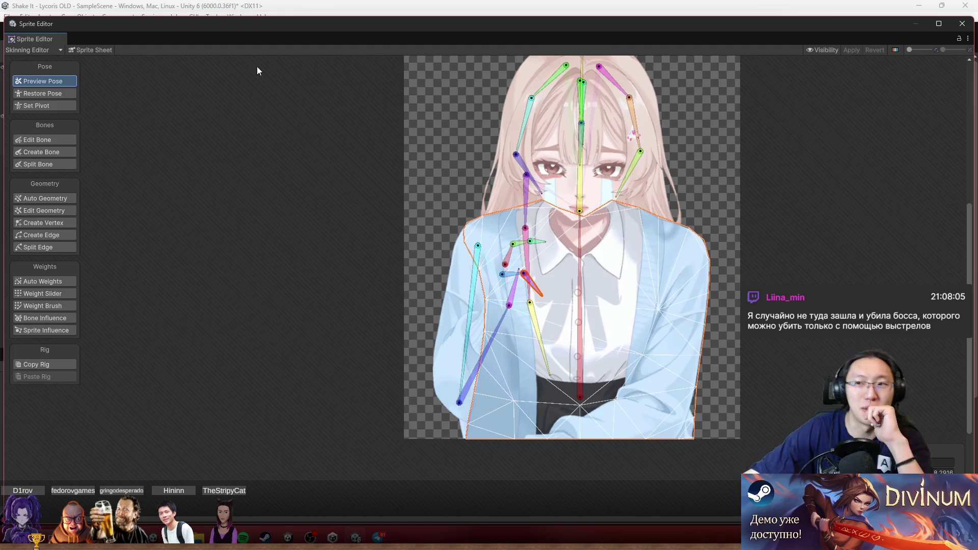
left_click(963, 24)
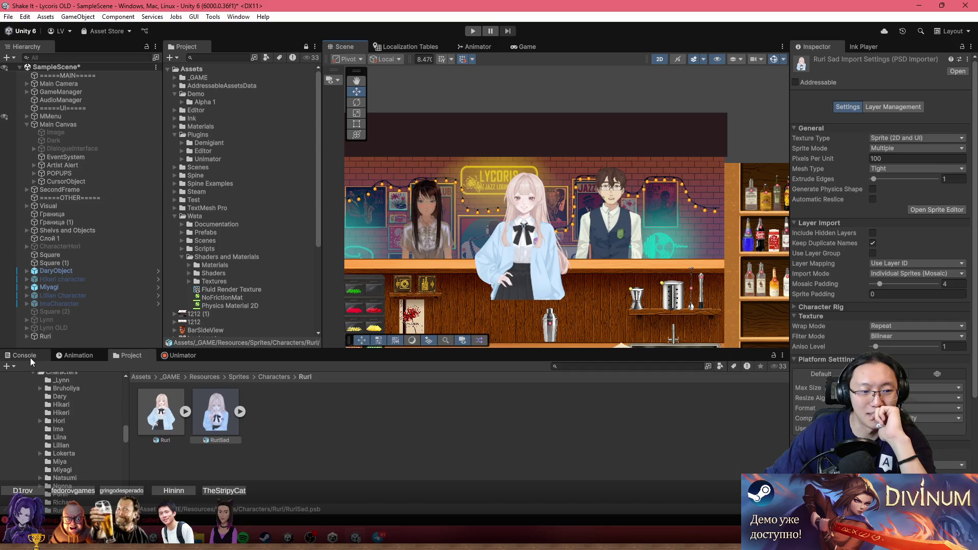
left_click(30, 358)
left_click(15, 366)
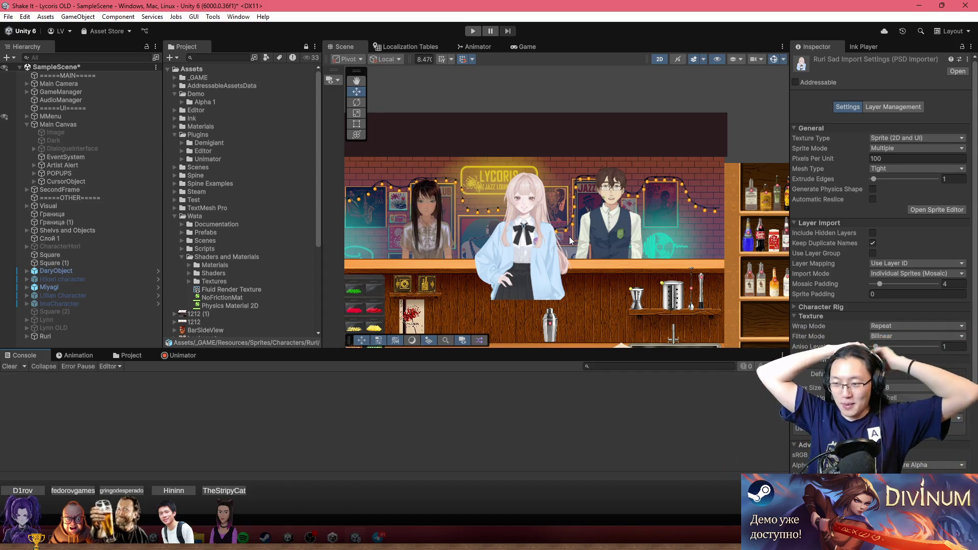
scroll(569, 236, "up", 3)
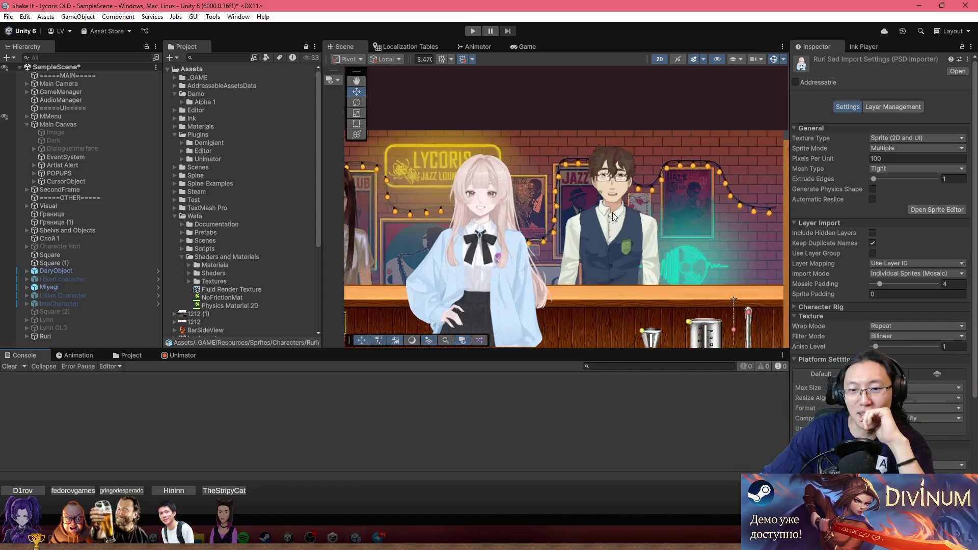
scroll(614, 179, "up", 3)
key("w")
left_click(517, 213)
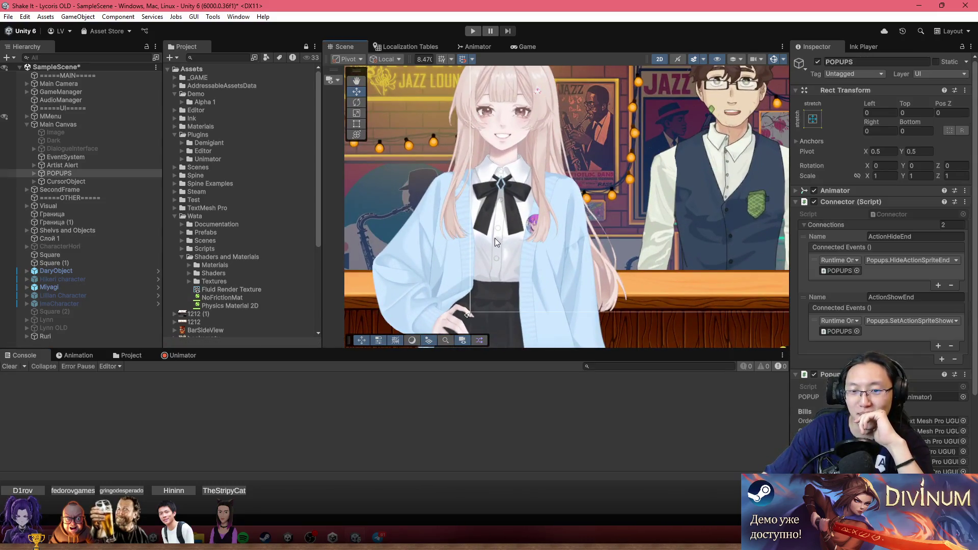
left_click(473, 243)
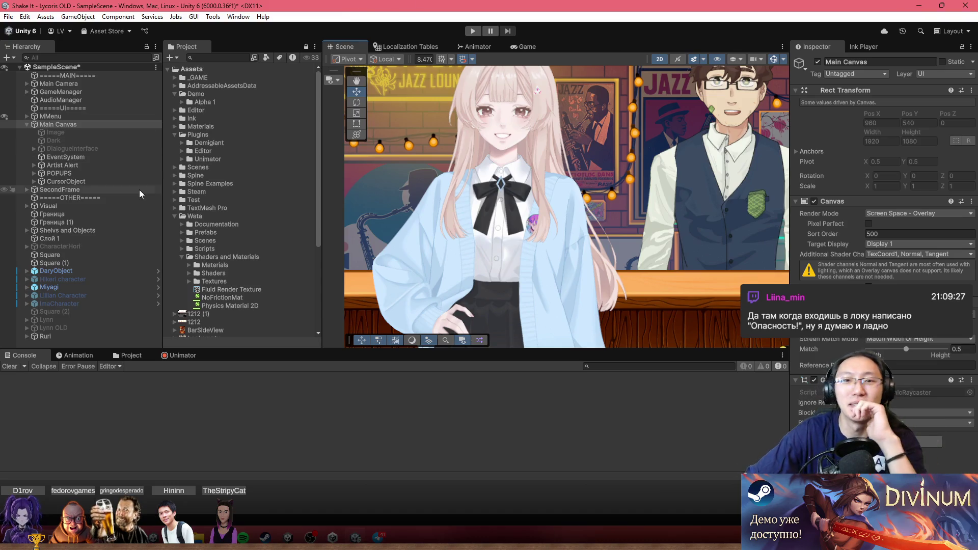
scroll(408, 268, "down", 4)
scroll(598, 198, "up", 6)
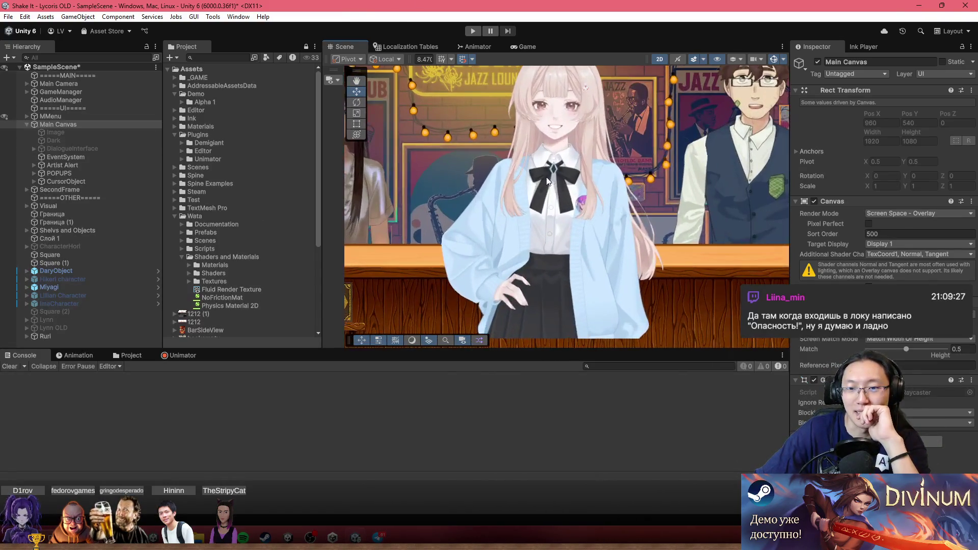
left_click(557, 178)
Rotate bone_7 in Ruri's left hair strand to Z 21.509 so it hangs straight down
scroll(578, 219, "down", 2)
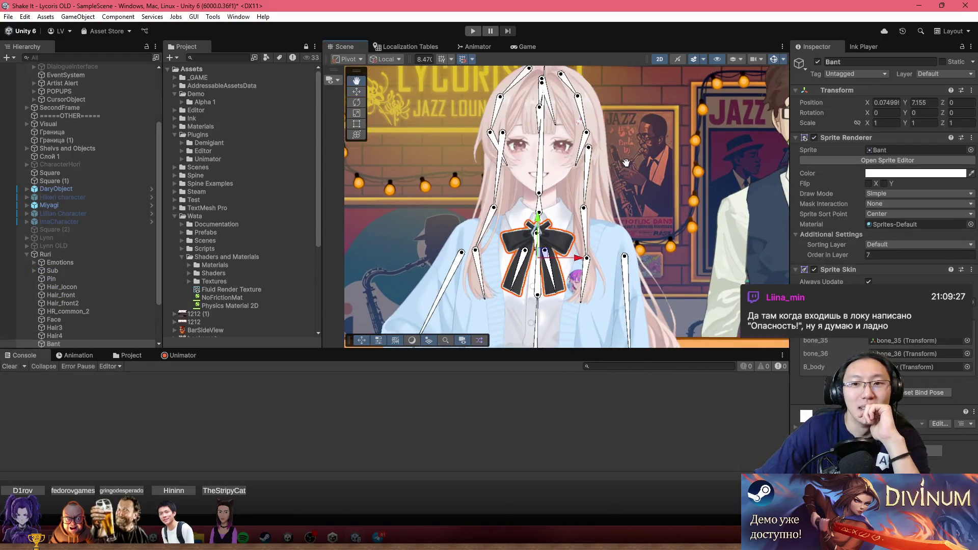
scroll(576, 117, "up", 4)
scroll(635, 194, "up", 2)
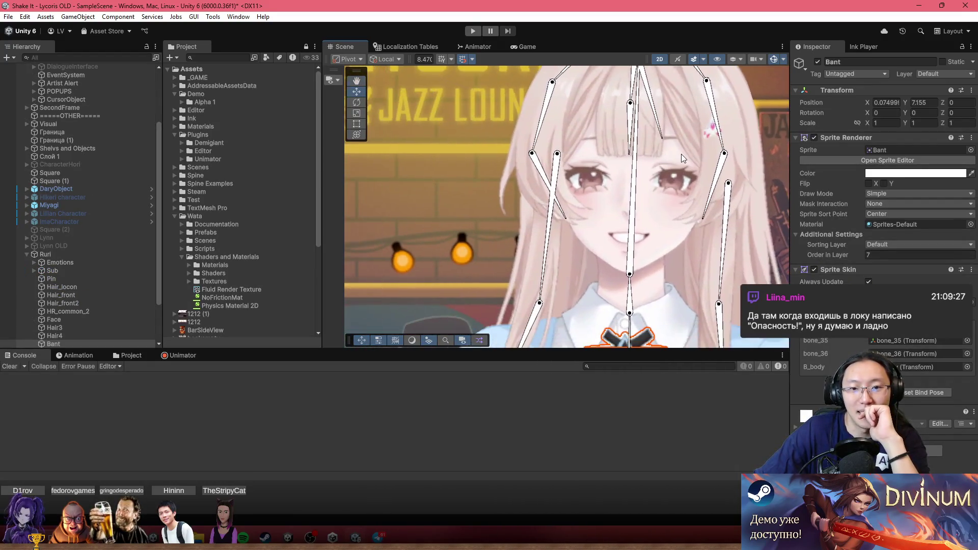
scroll(630, 176, "up", 2)
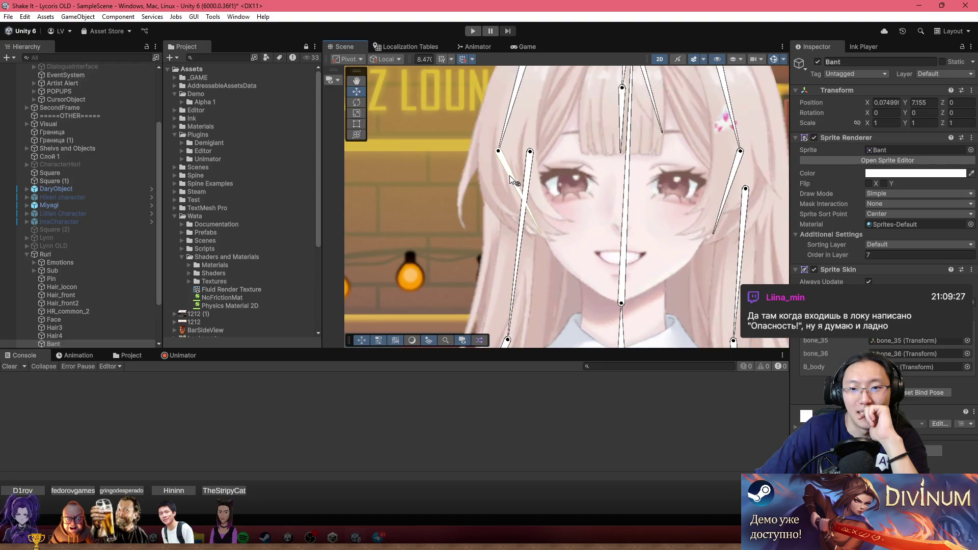
left_click_drag(530, 214, 500, 206)
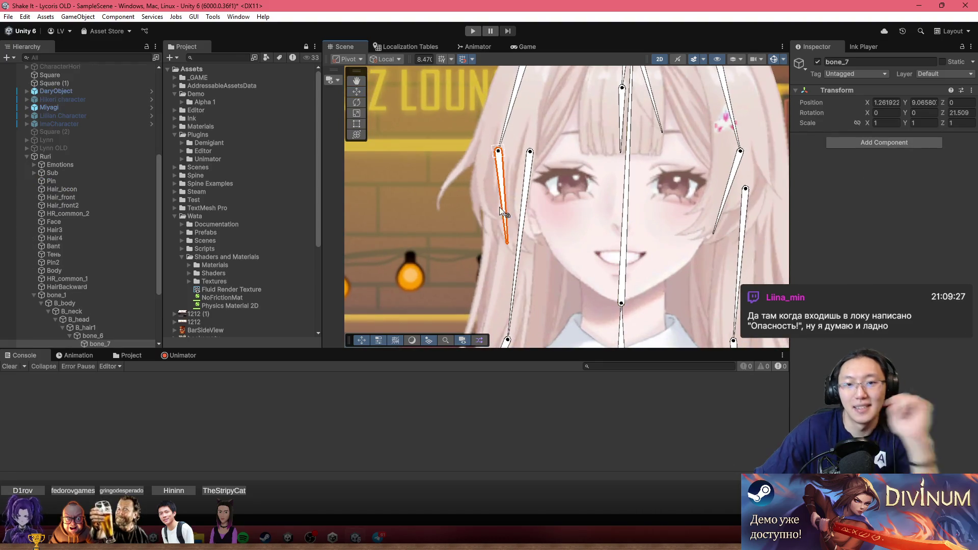
left_click(546, 162)
scroll(622, 194, "down", 5)
scroll(643, 270, "down", 6)
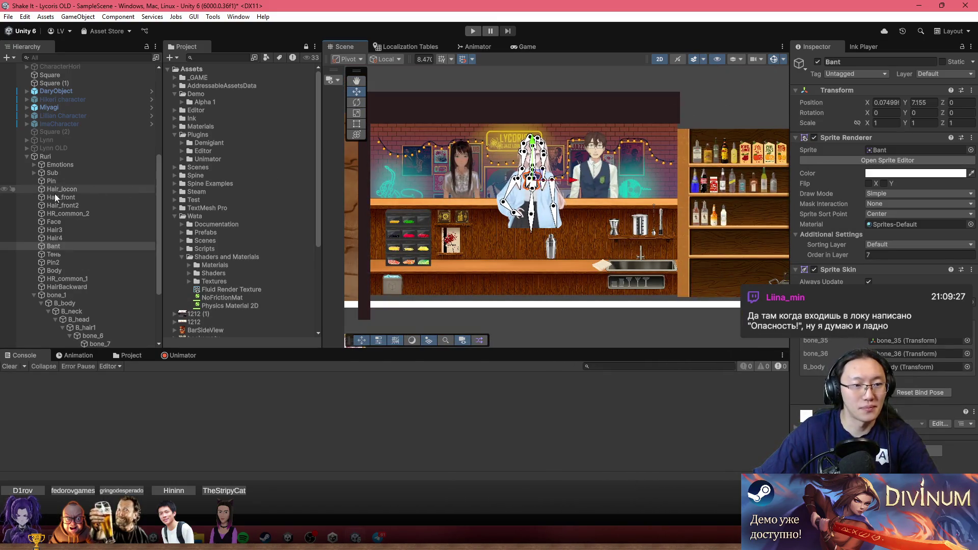
Select bone_11 in Ruri's rig and frame the view on it
scroll(76, 297, "down", 4)
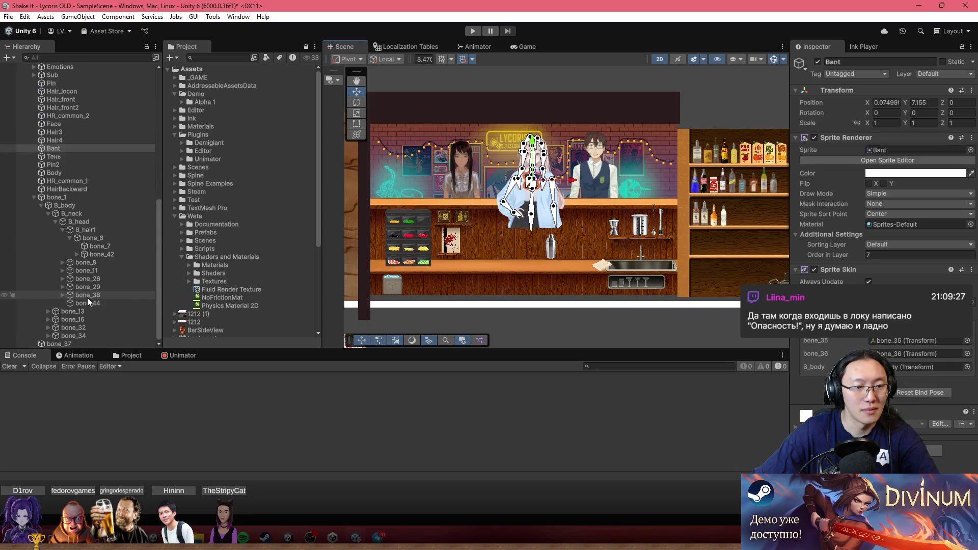
left_click(87, 270)
key("f")
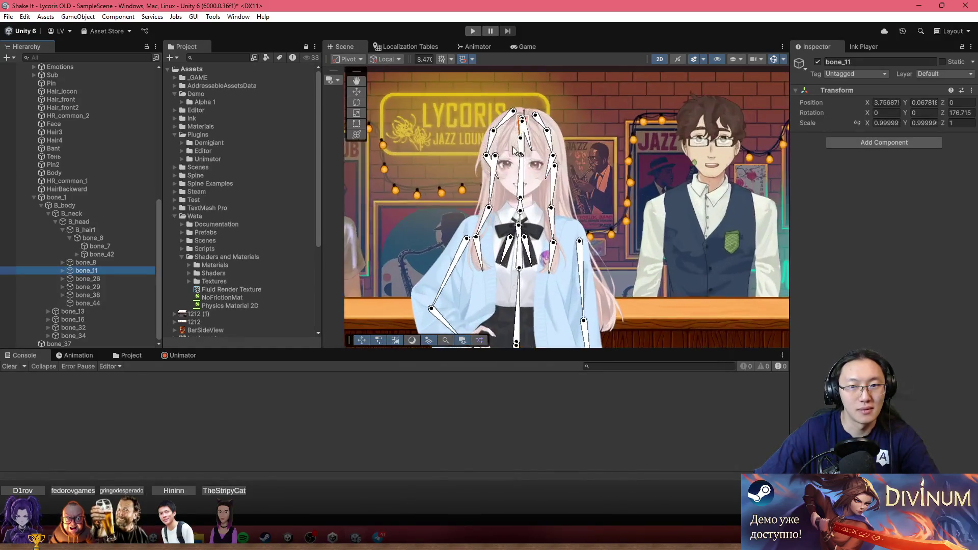
Browse the Ruri sprites folder and drag the RuriSad sprite into the scene
left_click(123, 356)
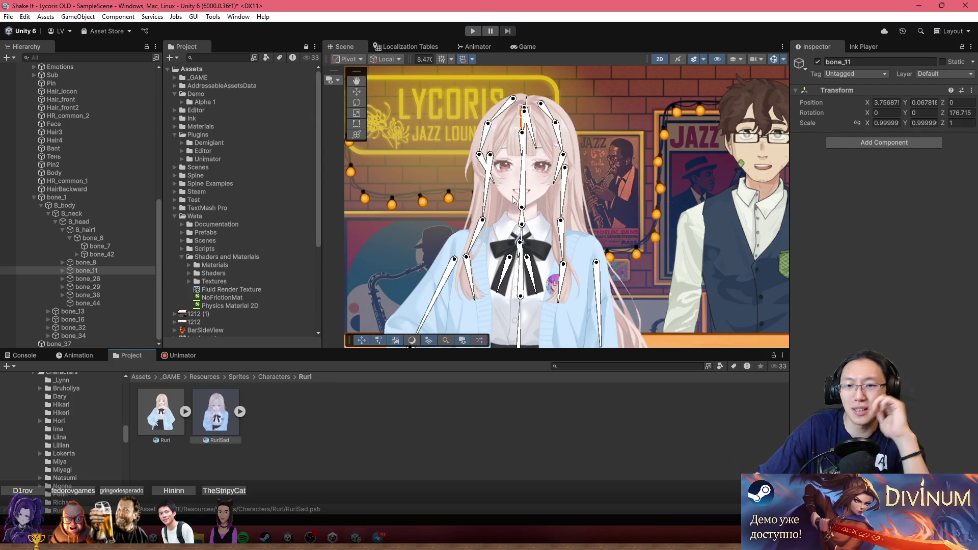
left_click_drag(604, 242, 623, 213)
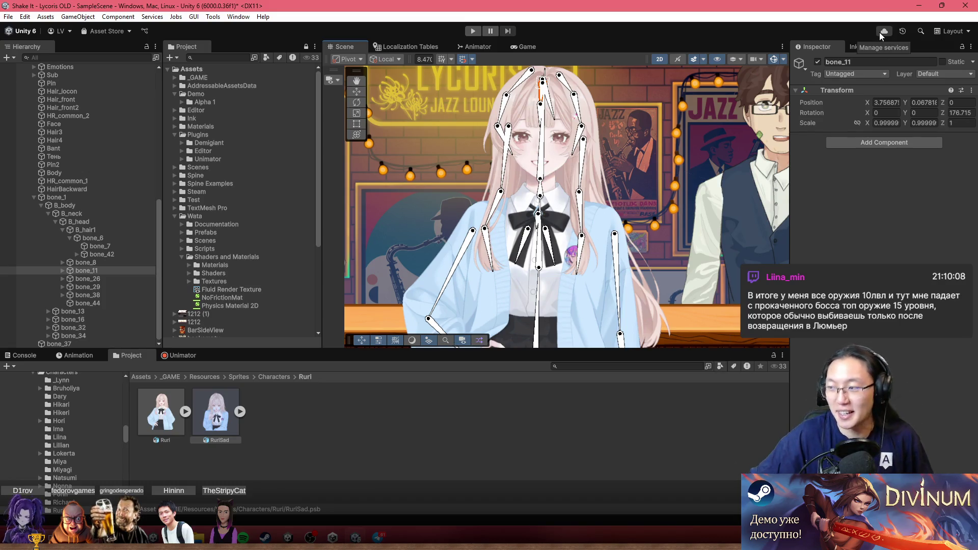
scroll(646, 136, "down", 2)
scroll(647, 136, "down", 5)
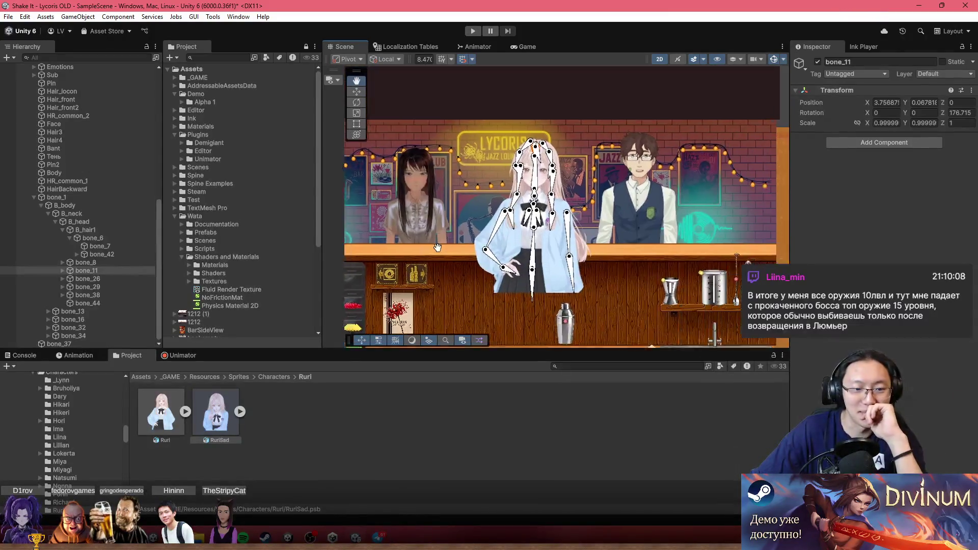
mouse_move(216, 413)
left_mouse_down()
mouse_move(317, 410)
mouse_move(302, 329)
mouse_move(620, 319)
mouse_move(607, 298)
left_mouse_up()
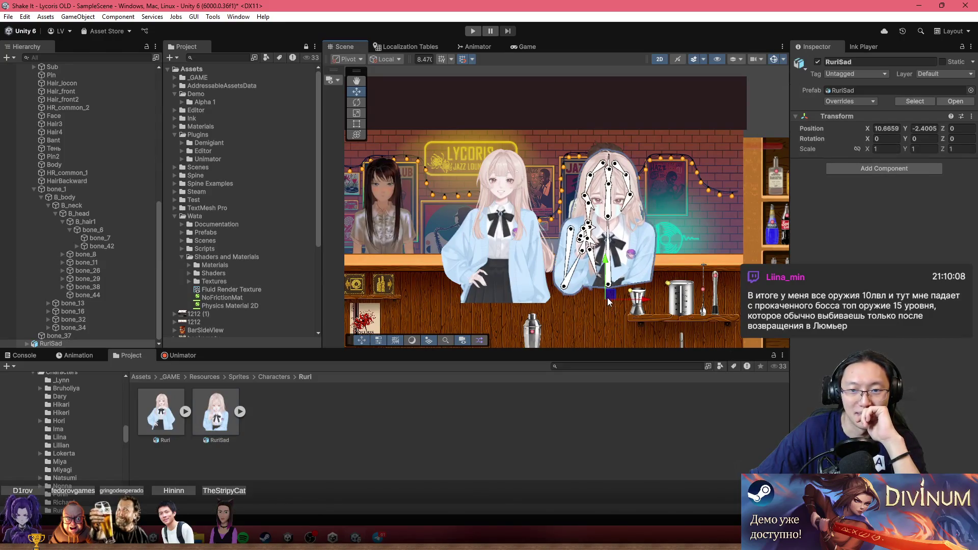
Select Ruri and pan the view so both Ruri sprites are visible
scroll(637, 261, "up", 2)
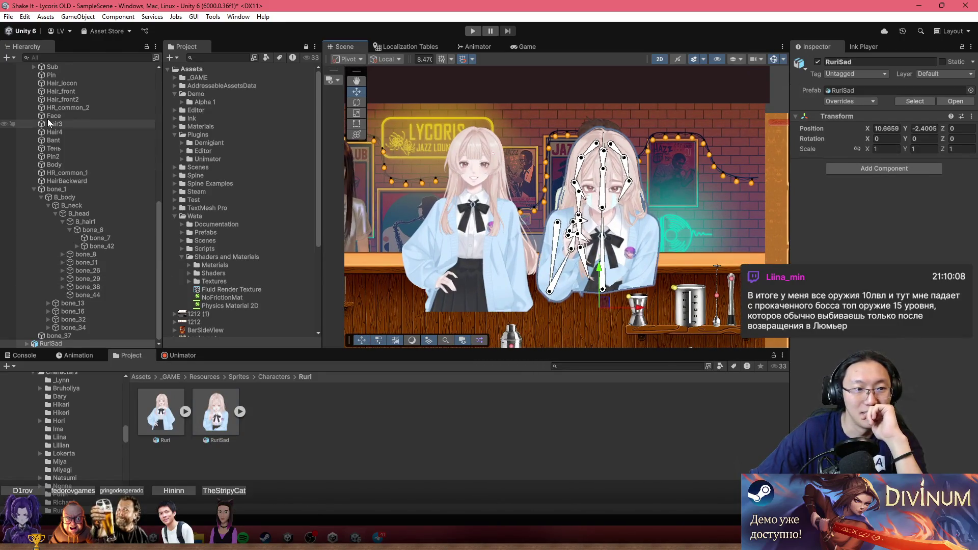
scroll(47, 118, "up", 4)
left_click(90, 145)
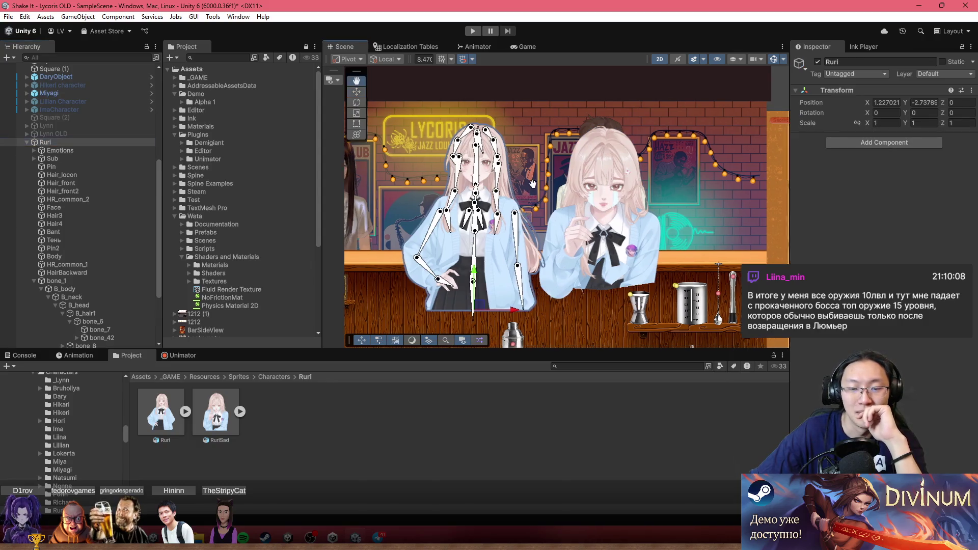
left_click_drag(604, 235, 625, 212)
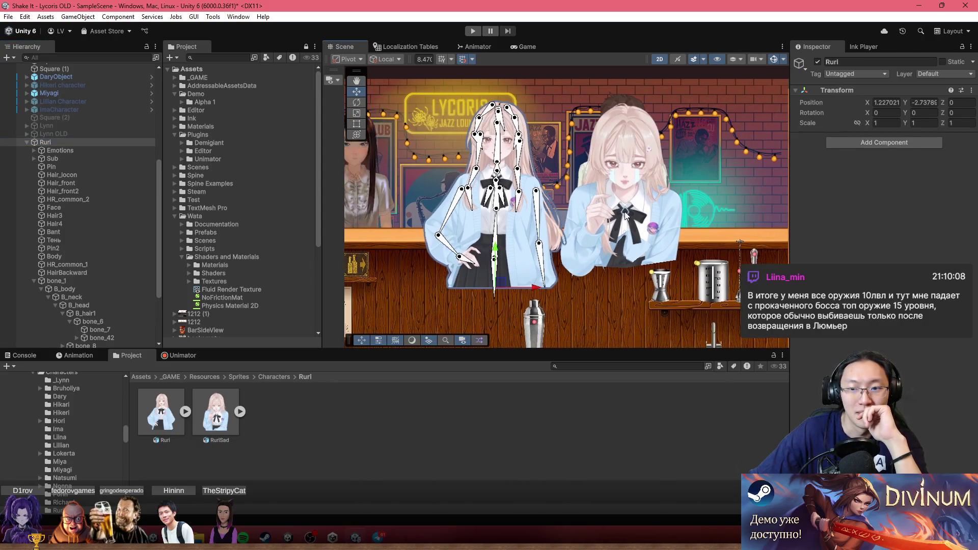
left_click(26, 135)
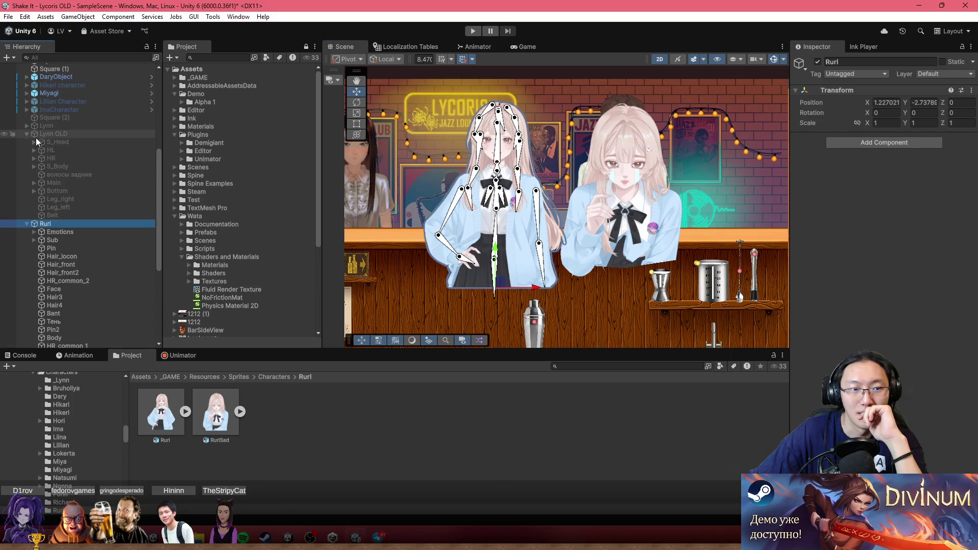
left_click(26, 133)
Toggle the Lynn and Lynn OLD characters on and off with Alt+Shift+A to compare
left_click(23, 126)
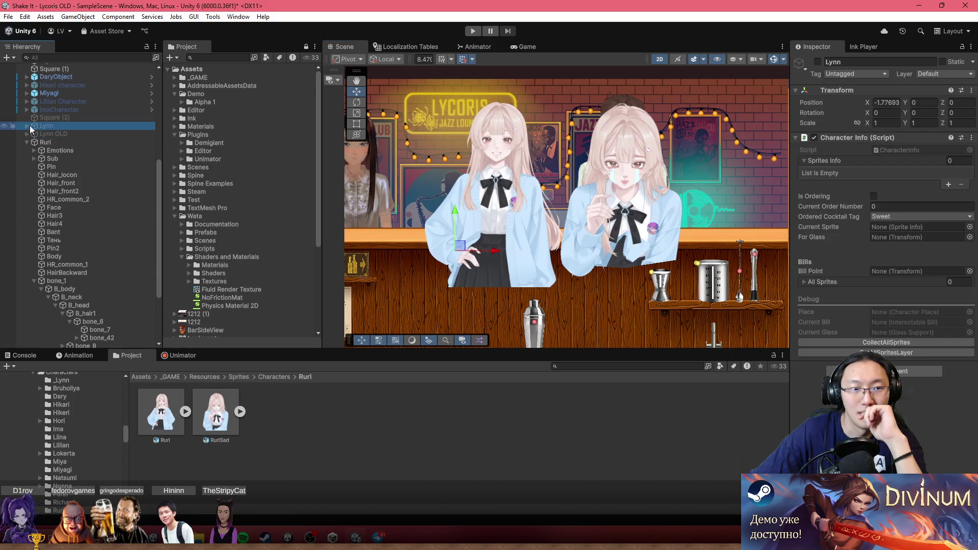
key("alt+shift+a")
key("alt+shift+a")
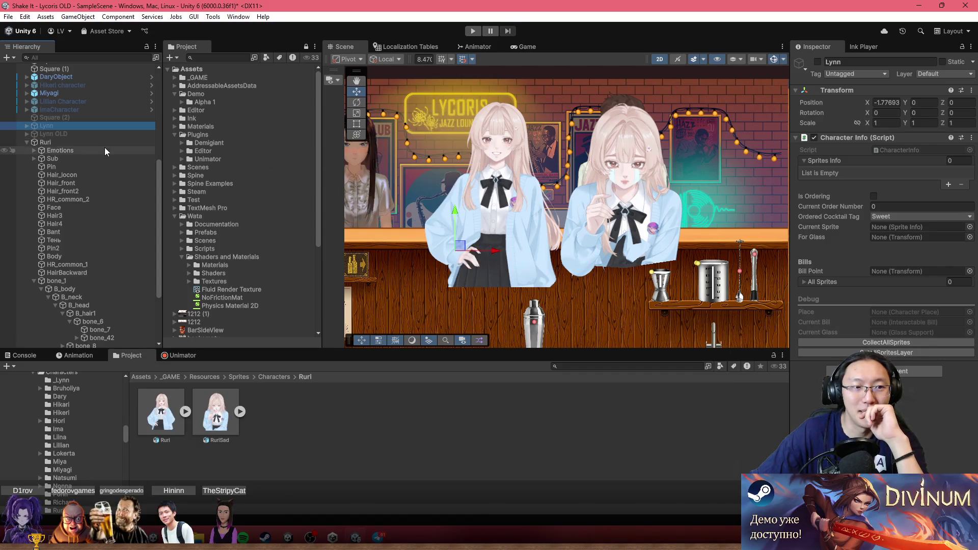
left_click(101, 134)
key("alt+shift+a")
key("alt+shift+a")
left_click(99, 126)
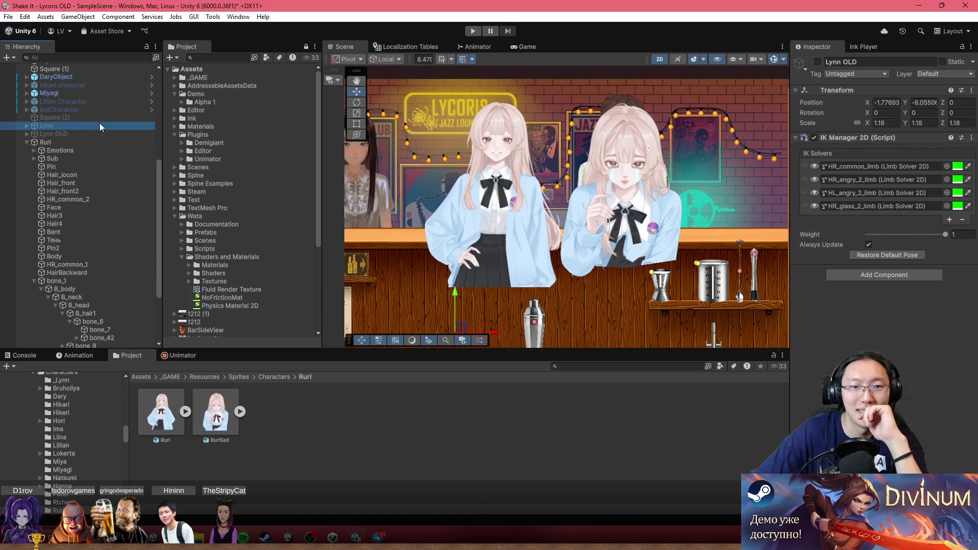
key("alt+shift+a")
key("alt+shift+a")
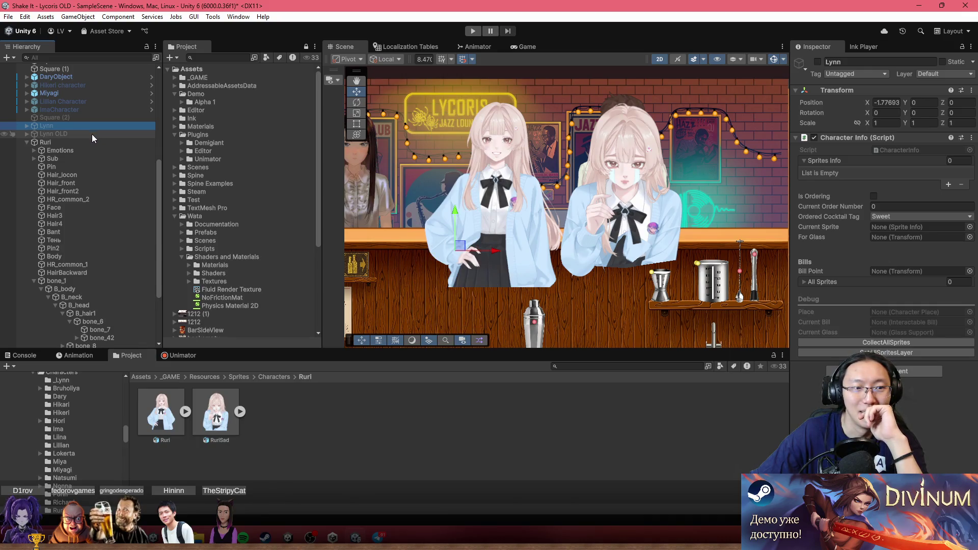
left_click(91, 134)
key("alt+shift+a")
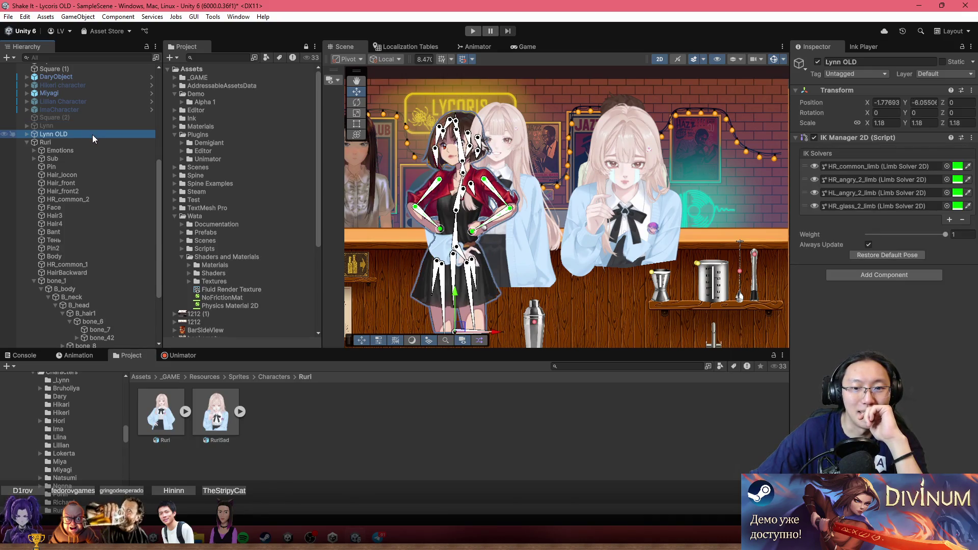
key("alt+shift+a")
Leave Lynn OLD disabled and reselect the Ruri character in the Hierarchy
left_click(82, 127)
key("alt+shift+a")
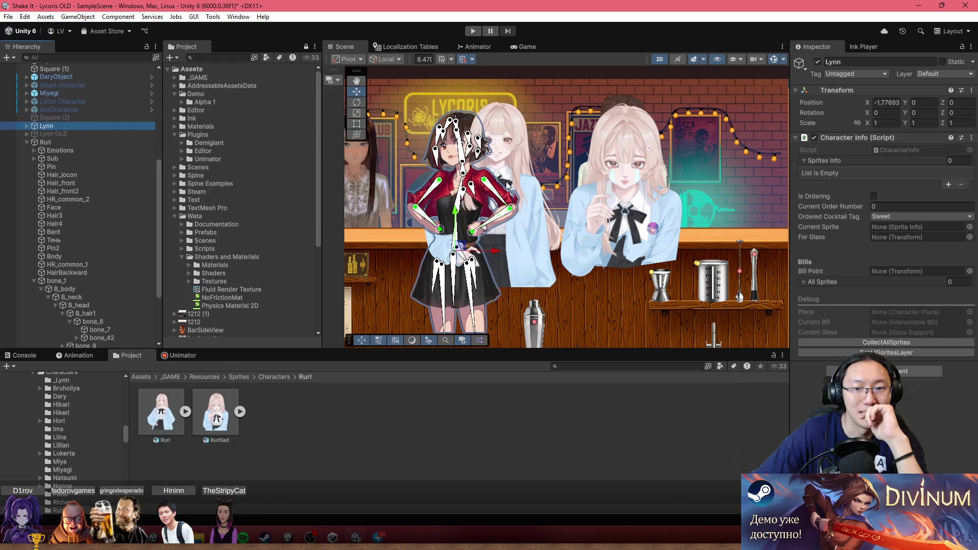
key("alt+shift+a")
left_click(76, 134)
key("alt+shift+a")
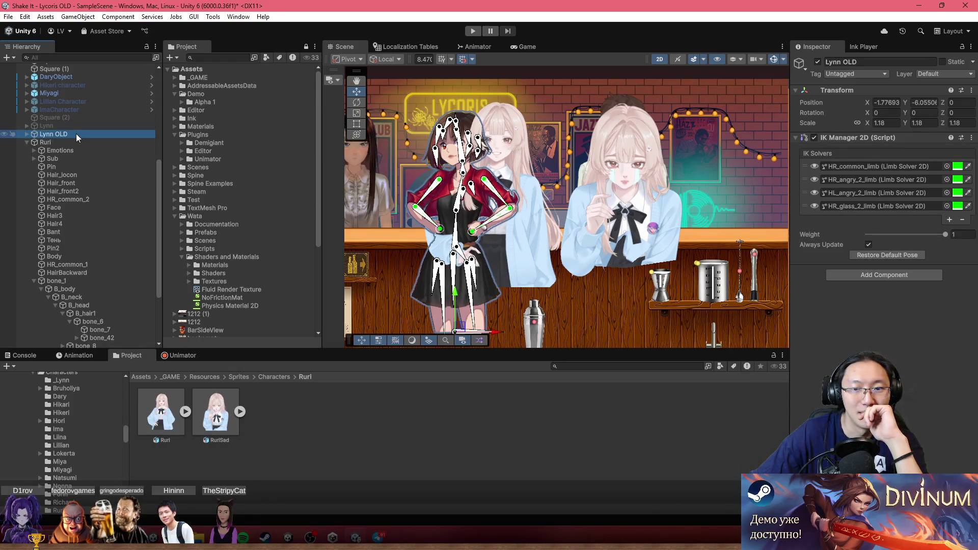
key("alt+shift+a")
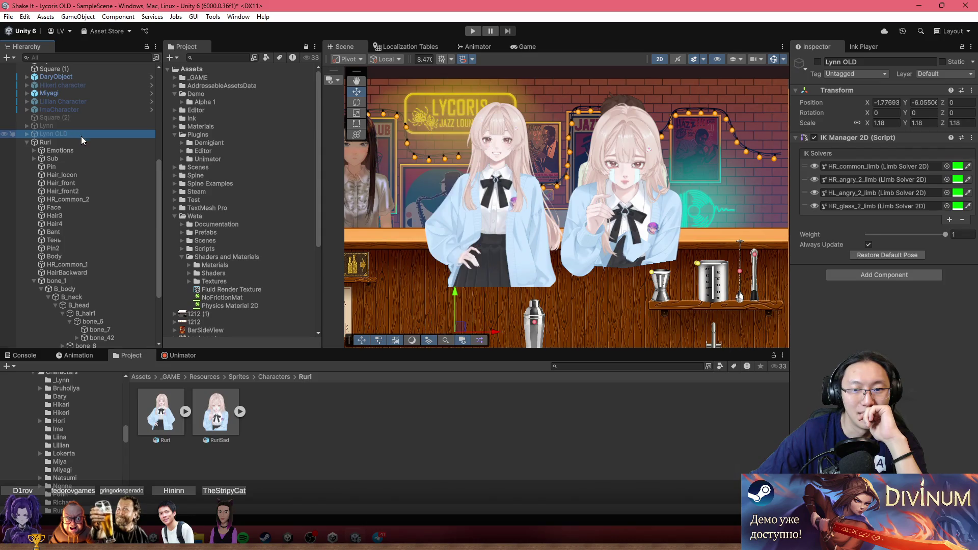
key("f")
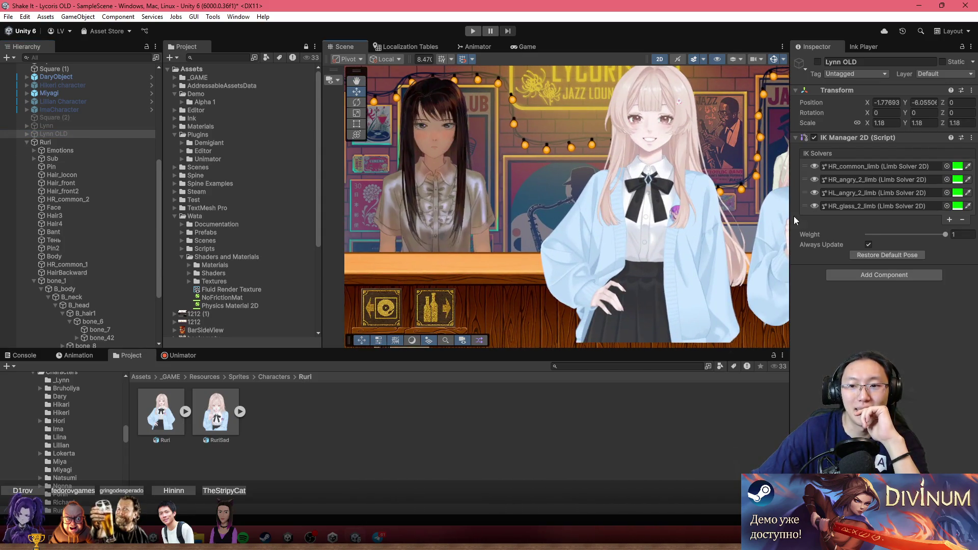
key("alt+shift+a")
key("alt+shift+a")
scroll(769, 170, "down", 5)
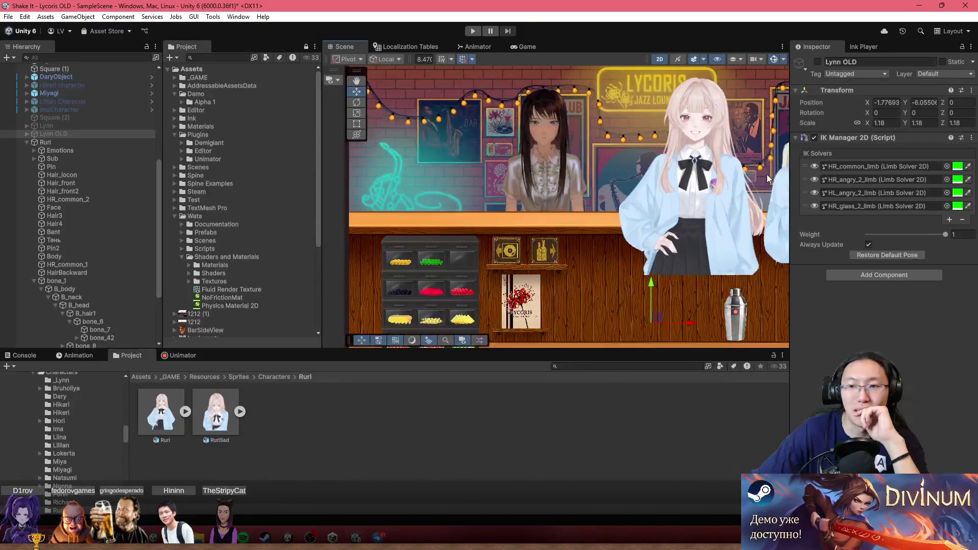
left_click(115, 148)
left_click(116, 142)
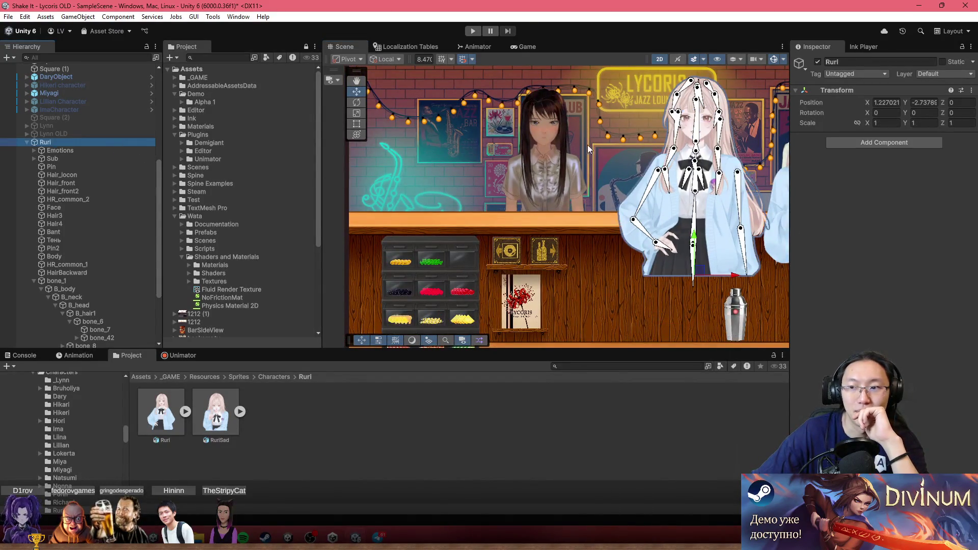
Link Ruri's scale axes and shrink it uniformly to 0.93
key("f")
key("f")
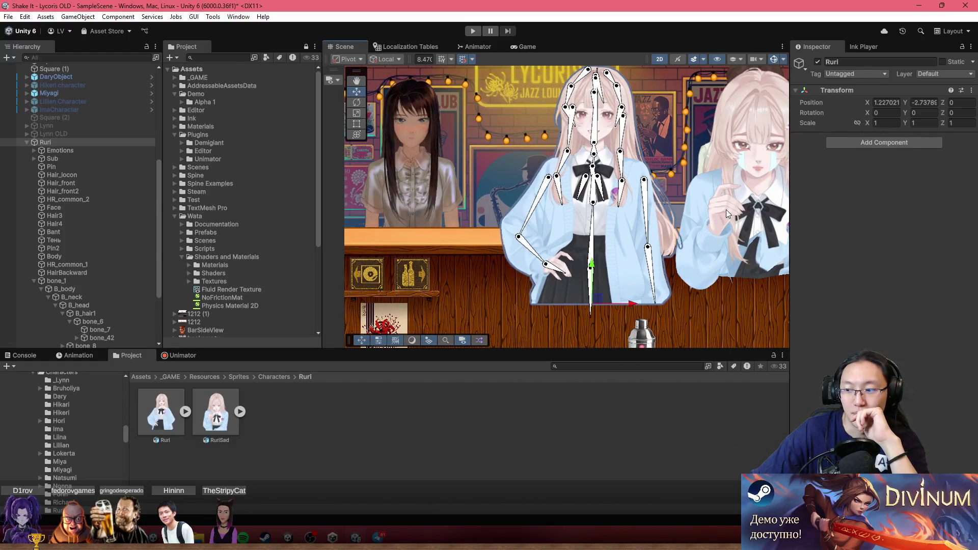
left_click_drag(726, 209, 636, 192)
key("f")
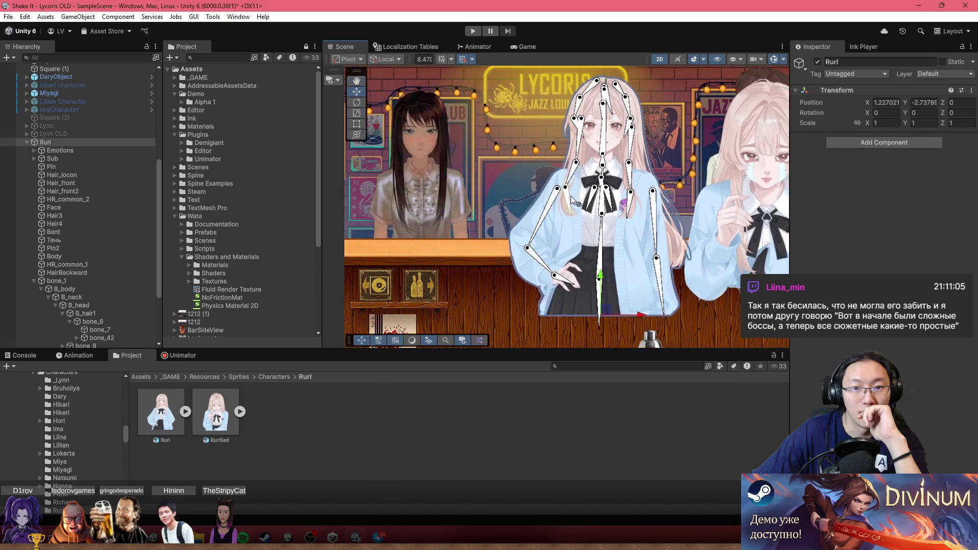
key("f")
key("f")
key("f")
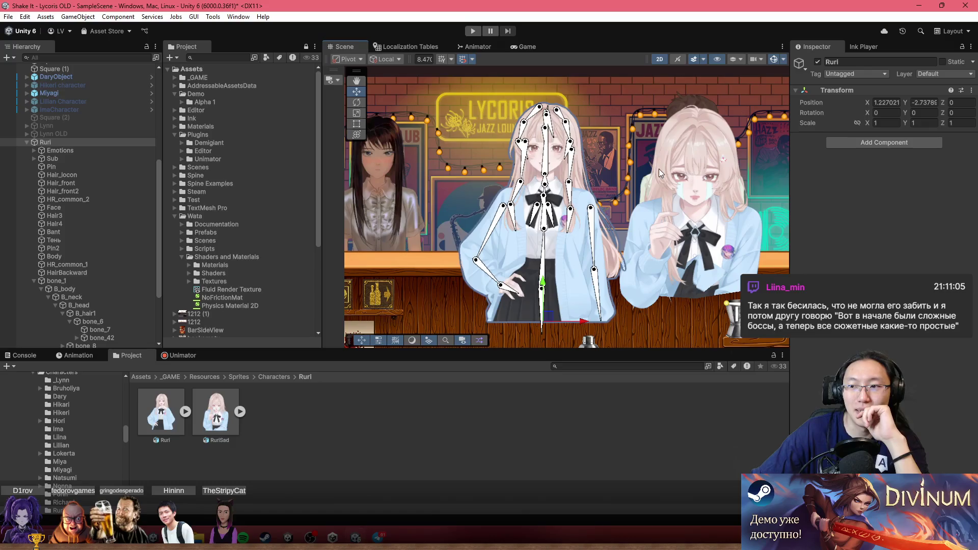
left_click(858, 123)
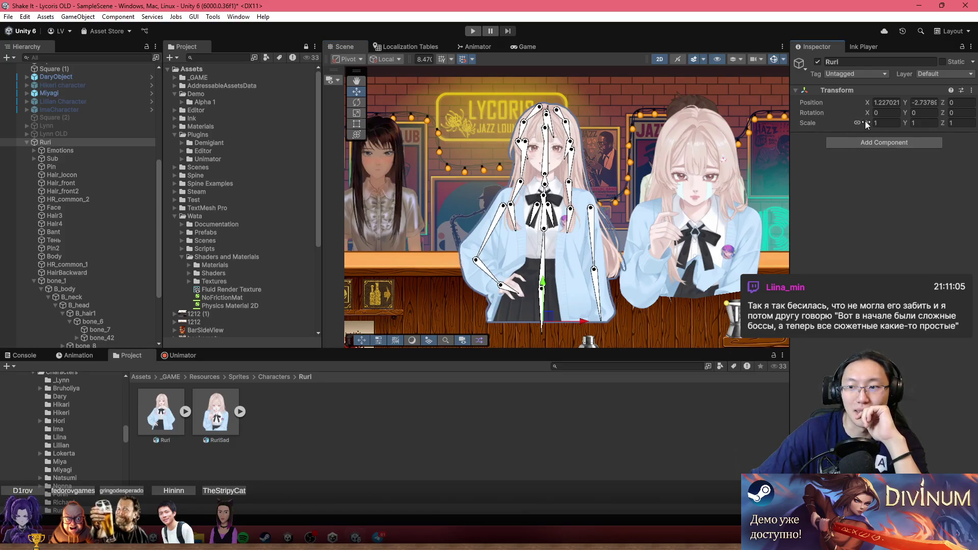
left_click_drag(866, 121, 866, 124)
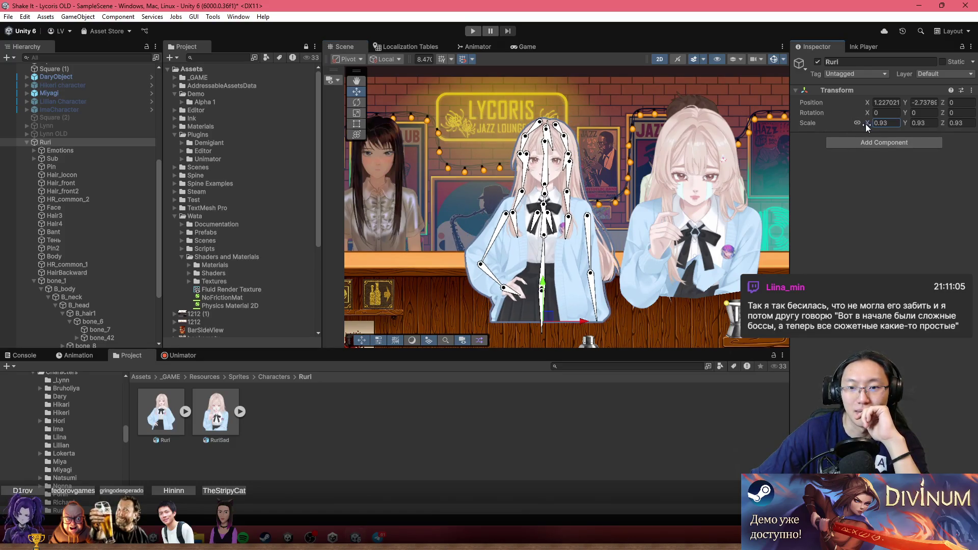
Raise the whole Ruri character to Y -2.38 behind the counter
left_click(368, 96)
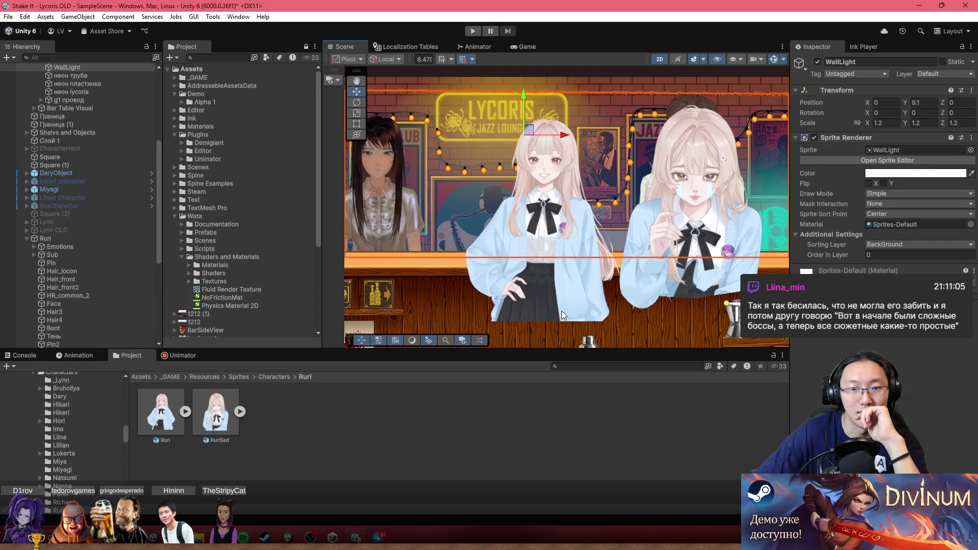
left_click(545, 317)
left_click(120, 231)
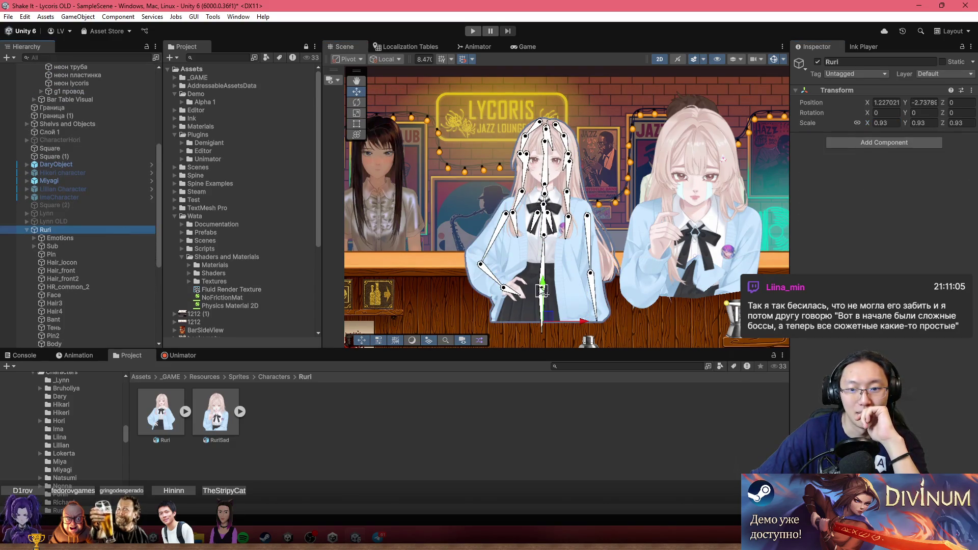
left_click_drag(545, 293, 542, 280)
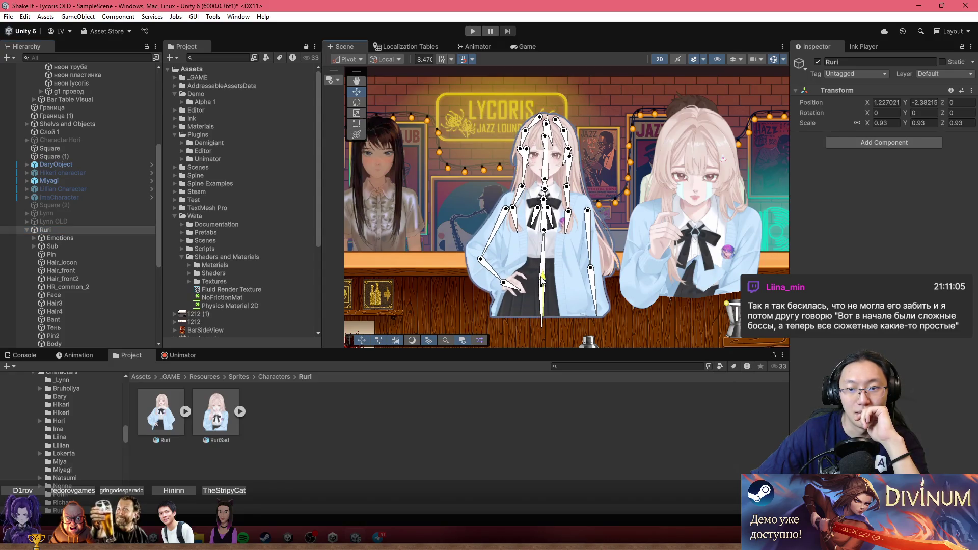
left_click(506, 272)
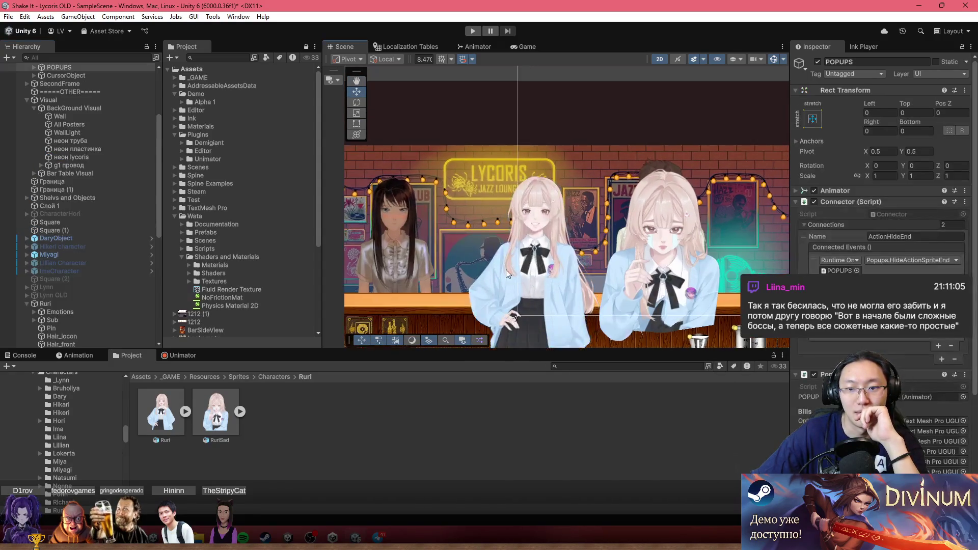
Select RuriSad to reveal its parts, including sad_eyes, cry and HR_4
scroll(506, 270, "up", 2)
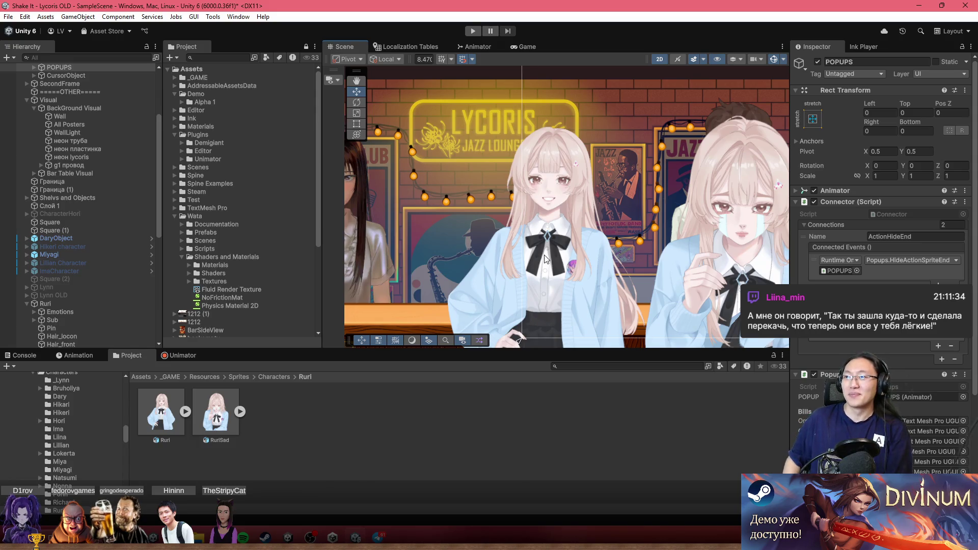
scroll(602, 204, "down", 2)
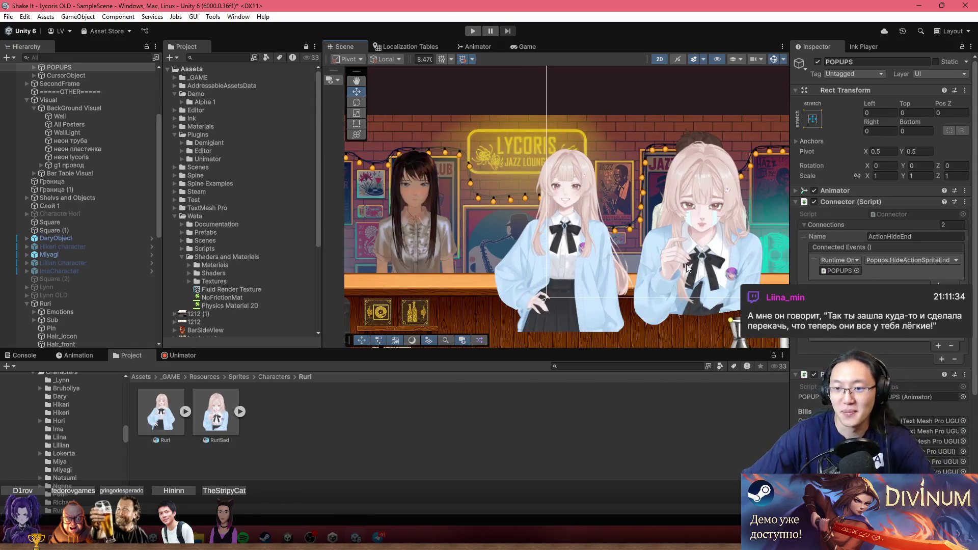
left_click(665, 266)
left_click(665, 266)
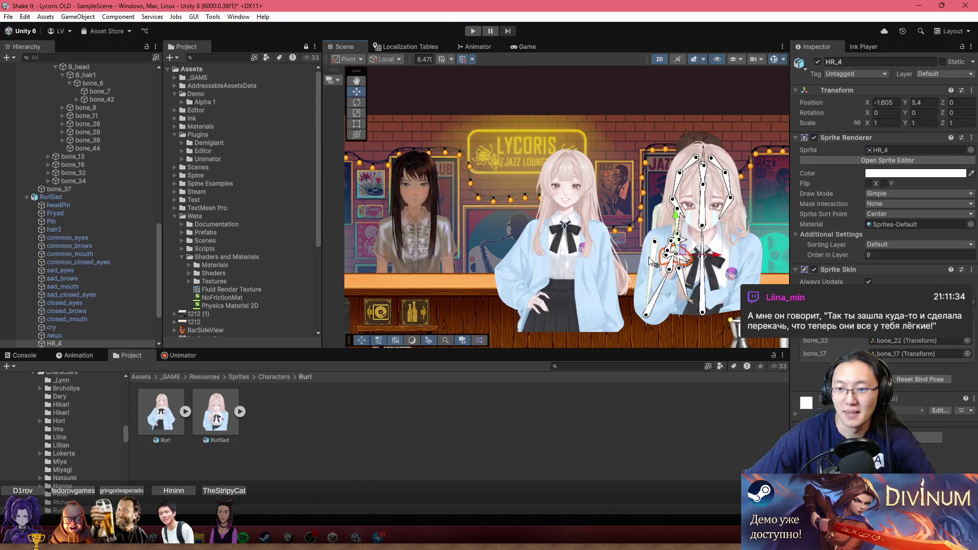
Frame RuriSad and set its Scale X to 0.75
left_click(102, 198)
key("f")
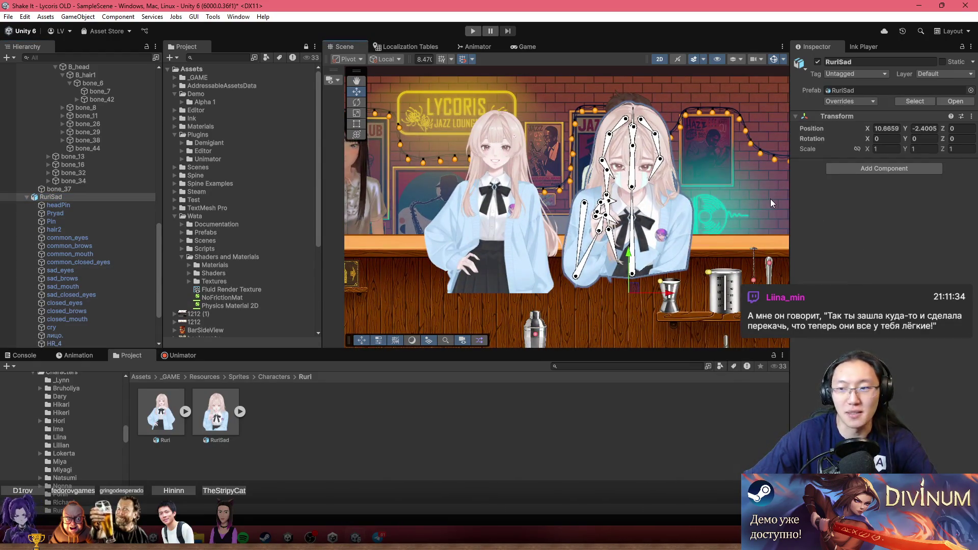
left_click(868, 149)
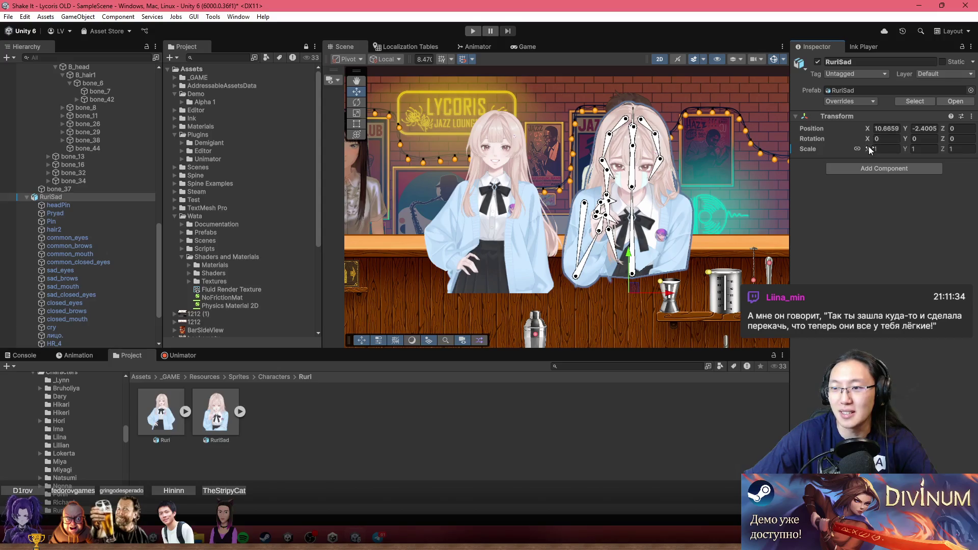
type("0.75")
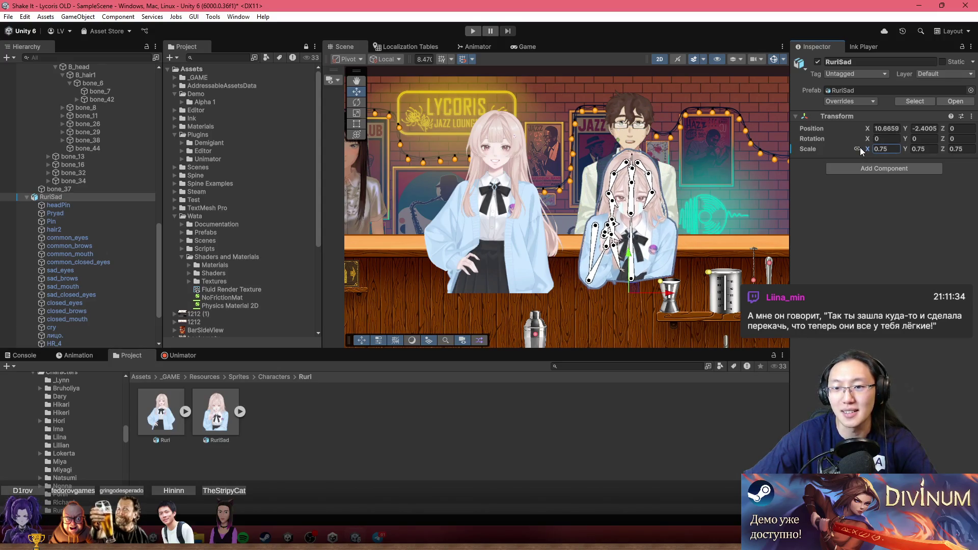
scroll(506, 215, "up", 1)
scroll(506, 215, "up", 2)
Shrink RuriSad to 0.71 and place it beside Ruri at the bar
mouse_move(730, 333)
left_mouse_down()
mouse_move(616, 254)
mouse_move(559, 306)
left_mouse_up()
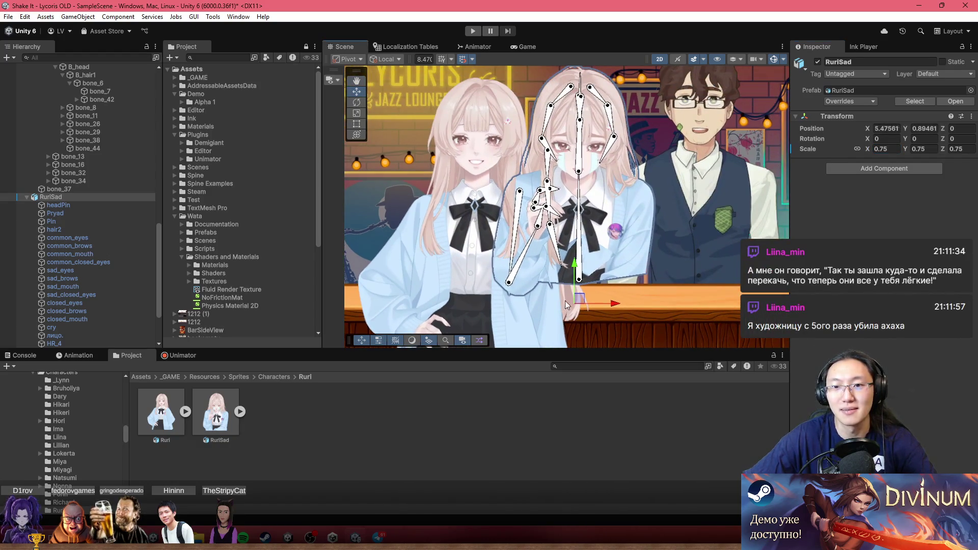
left_click_drag(870, 150, 866, 151)
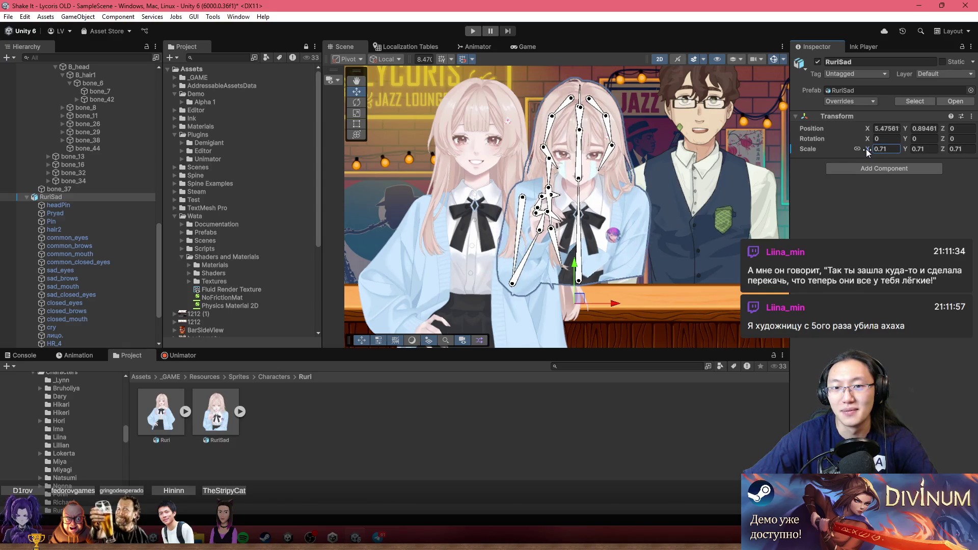
mouse_move(579, 299)
left_mouse_down()
mouse_move(628, 297)
mouse_move(617, 320)
mouse_move(617, 304)
mouse_move(650, 298)
left_mouse_up()
right_click(649, 299)
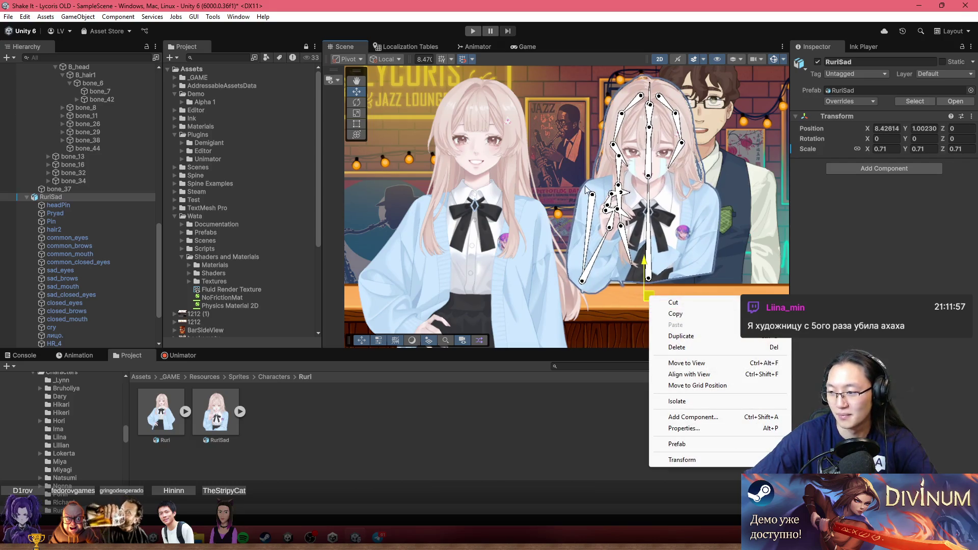
left_click(518, 194)
scroll(543, 200, "down", 8)
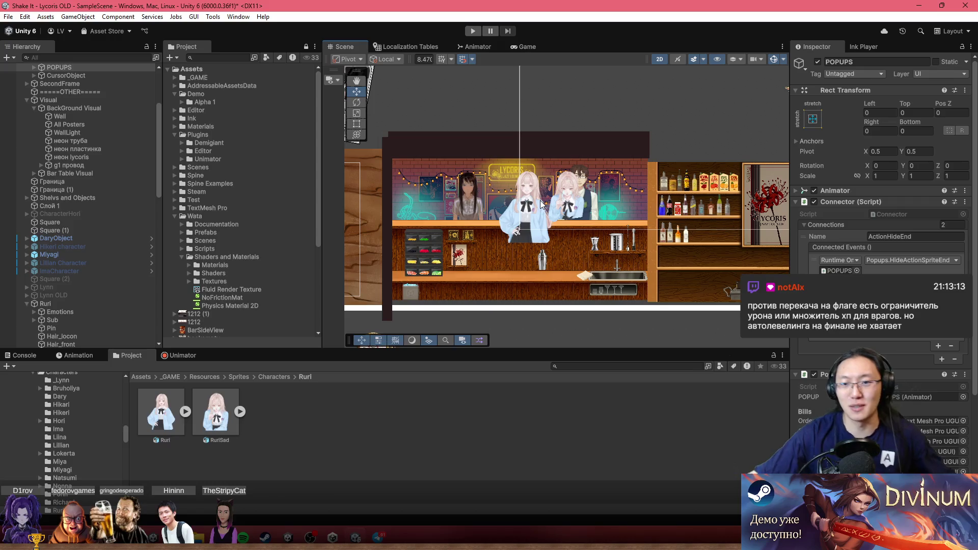
scroll(560, 204, "up", 5)
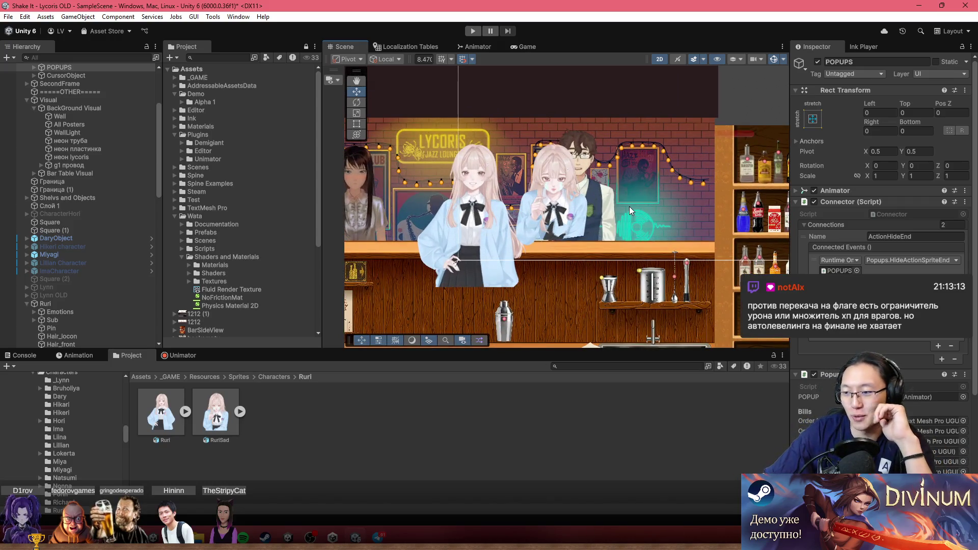
left_click(598, 198)
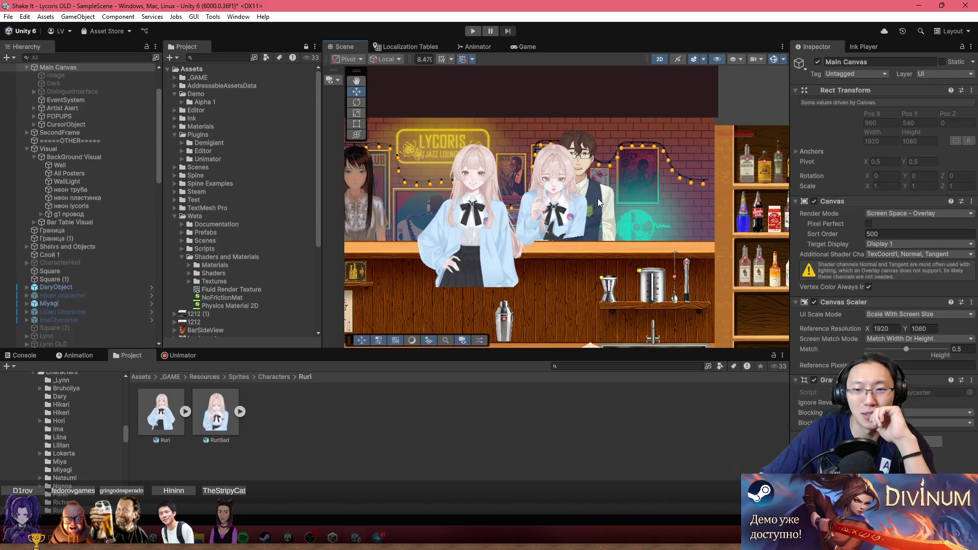
left_click(597, 198)
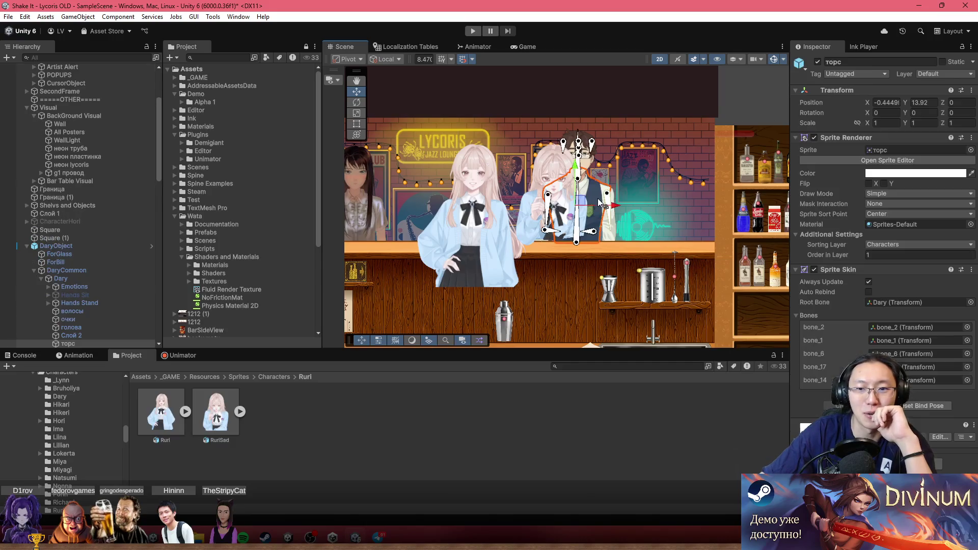
left_click(84, 246)
scroll(561, 252, "up", 3)
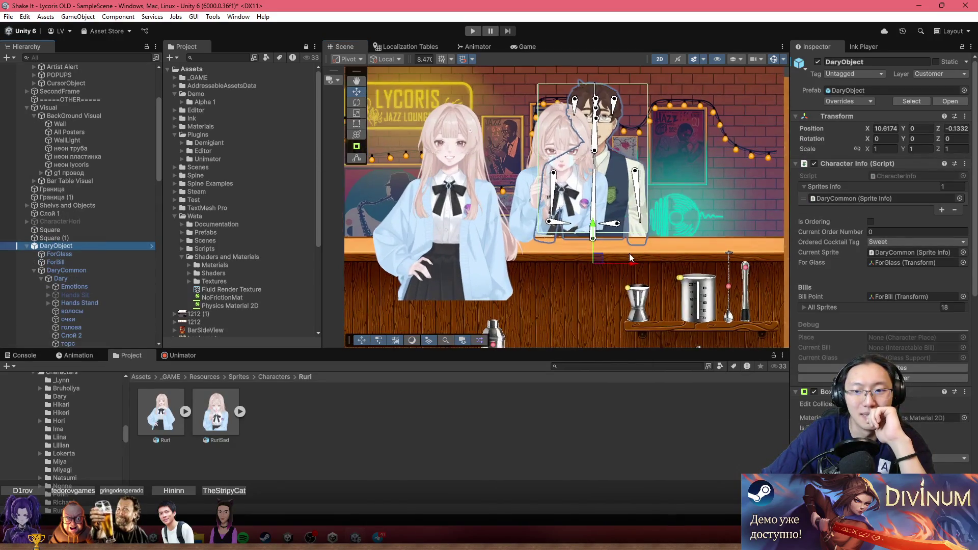
Drag DaryObject right along X to about 19.32, out from behind RuriSad
left_click_drag(635, 259, 772, 268)
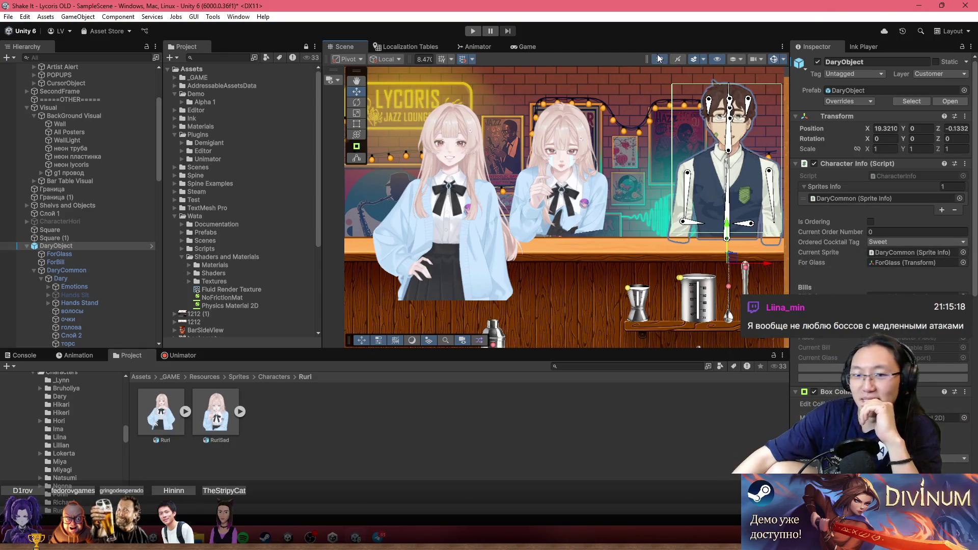
scroll(564, 194, "up", 1)
scroll(580, 190, "up", 4)
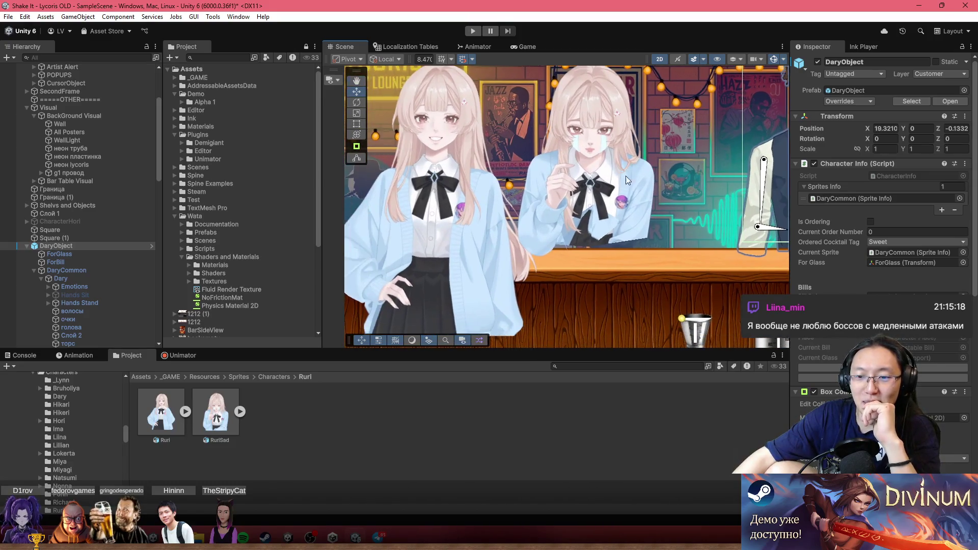
scroll(590, 243, "up", 2)
left_click(593, 252)
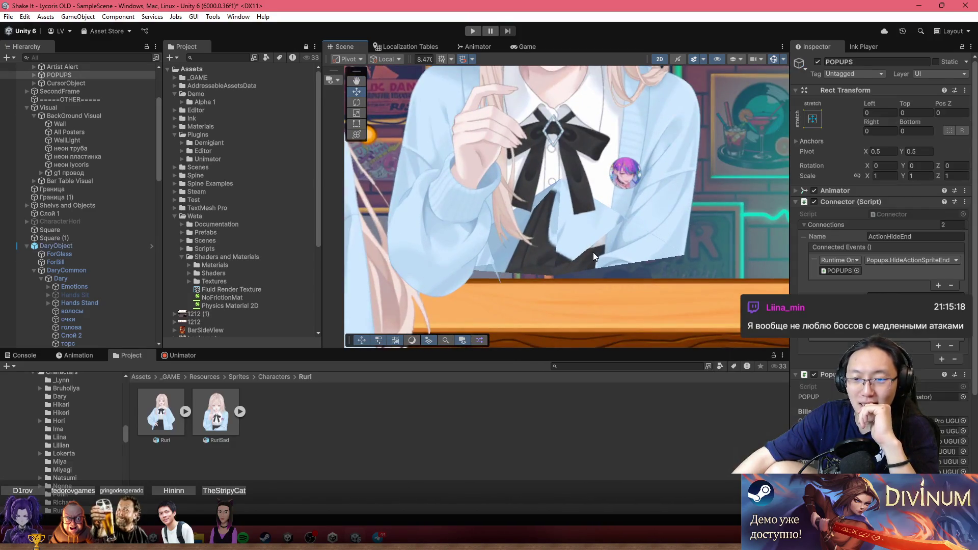
left_click(566, 206)
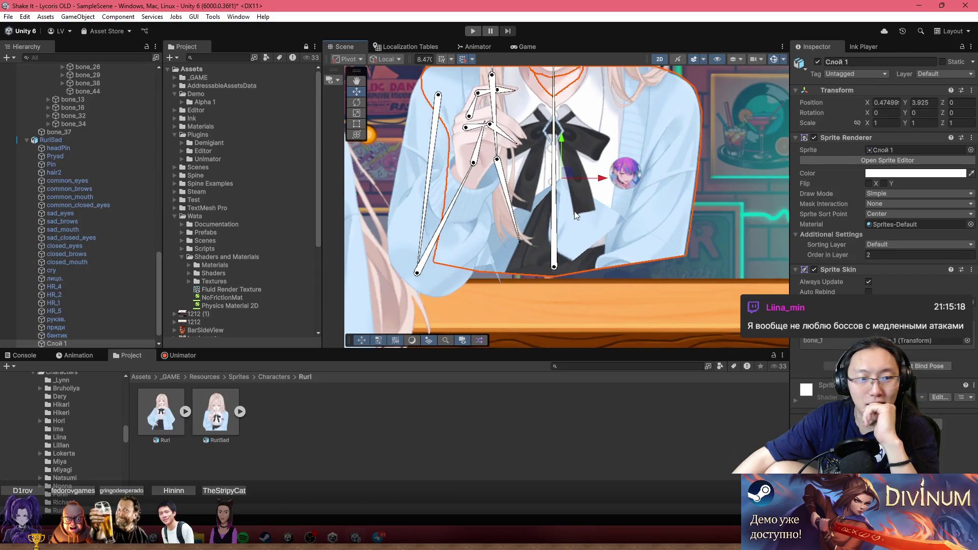
left_click(128, 140)
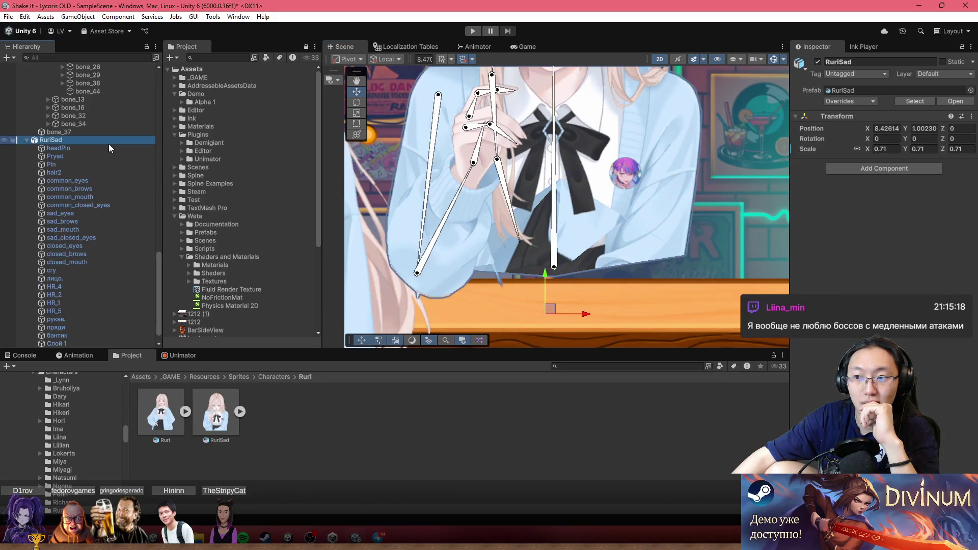
left_click(94, 149)
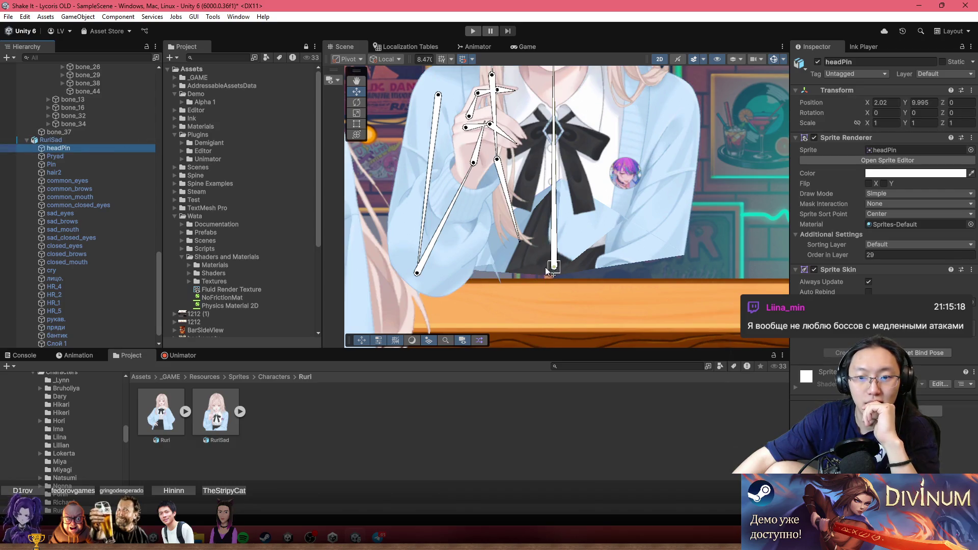
mouse_move(216, 412)
left_mouse_down()
mouse_move(721, 184)
mouse_move(744, 227)
left_mouse_up()
key("ctrl+z")
key("ctrl+z")
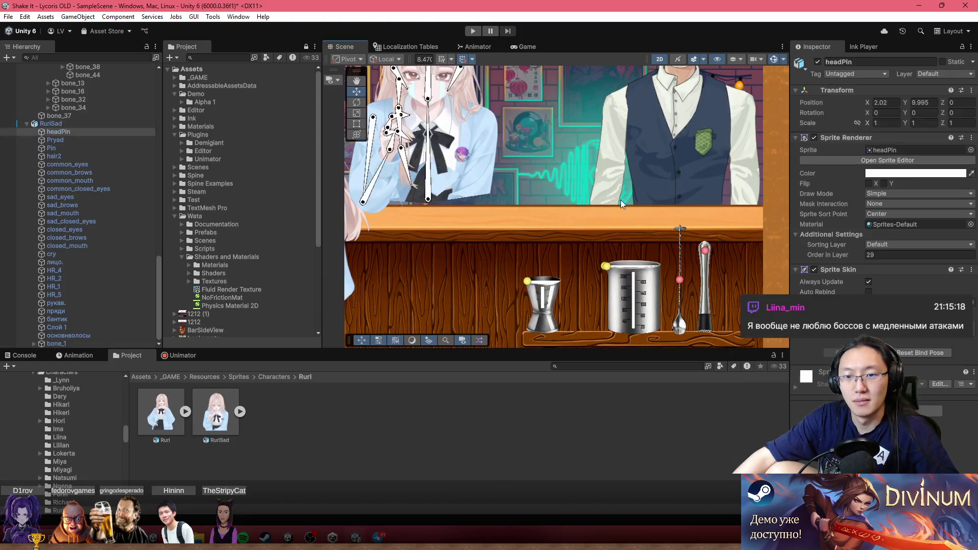
key("ctrl+z")
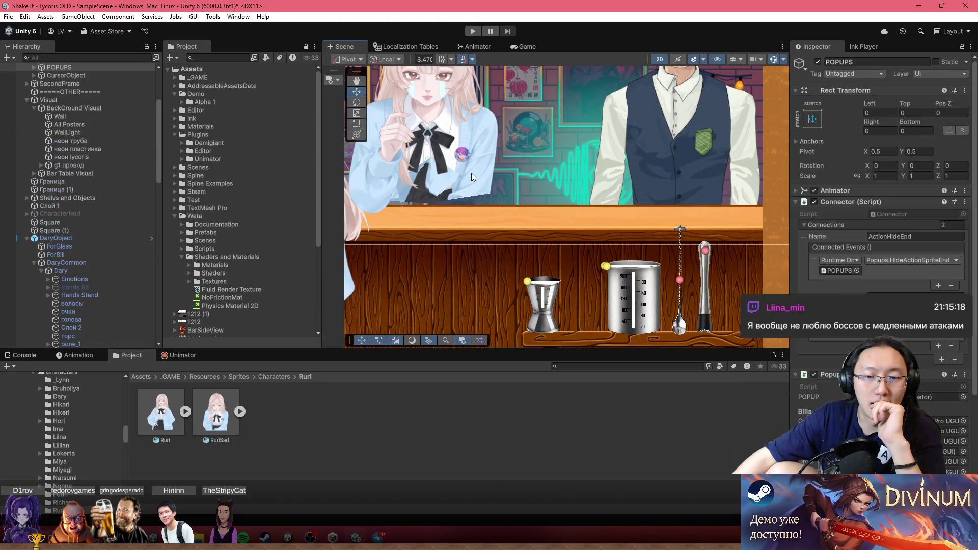
key("ctrl+z")
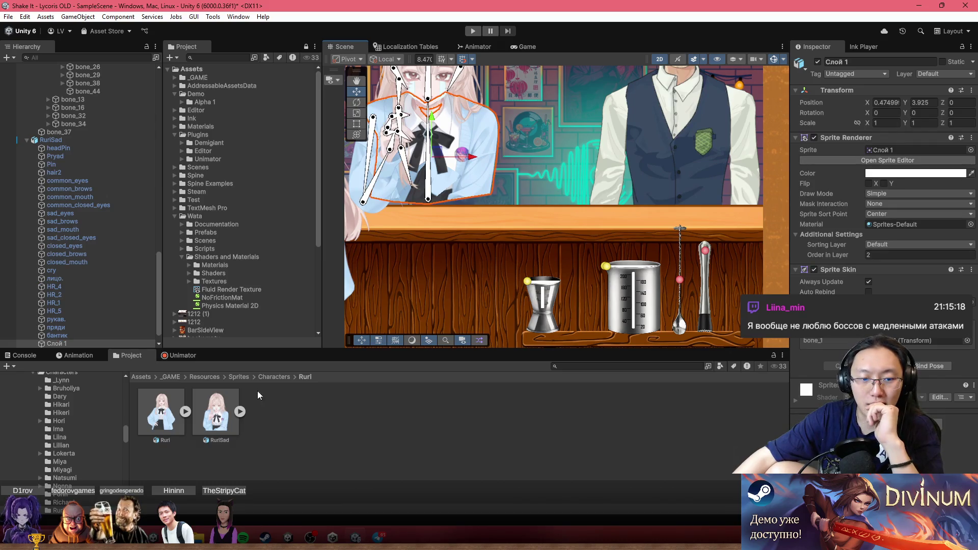
key("ctrl+z")
left_click(955, 209)
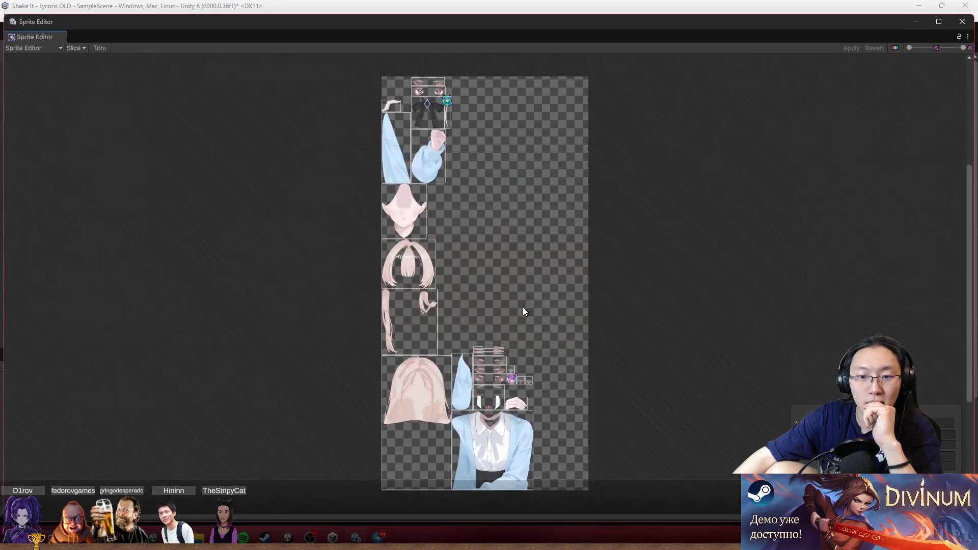
In the Skinning Editor, add a bone from the torso's bottom edge up to just below the waist
left_click(46, 48)
left_click(51, 102)
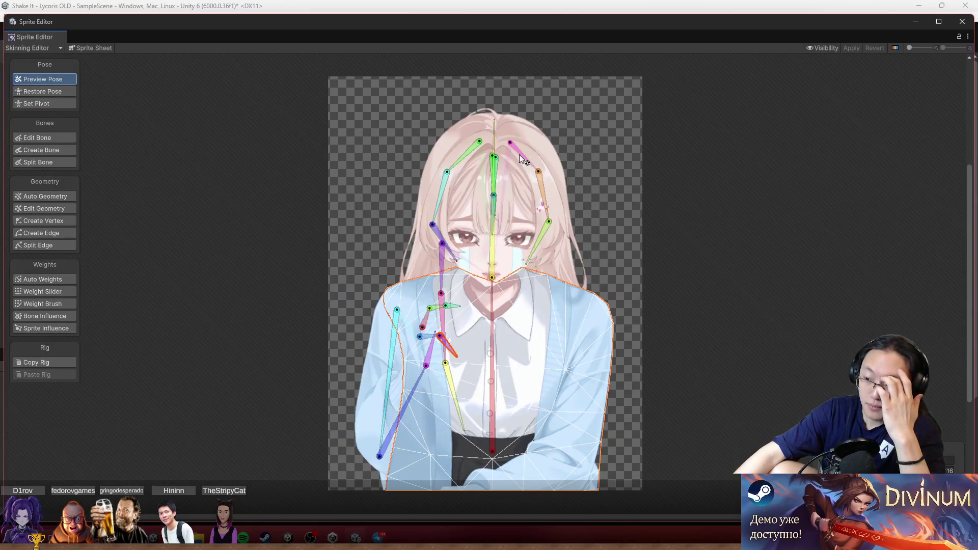
scroll(554, 244, "up", 3)
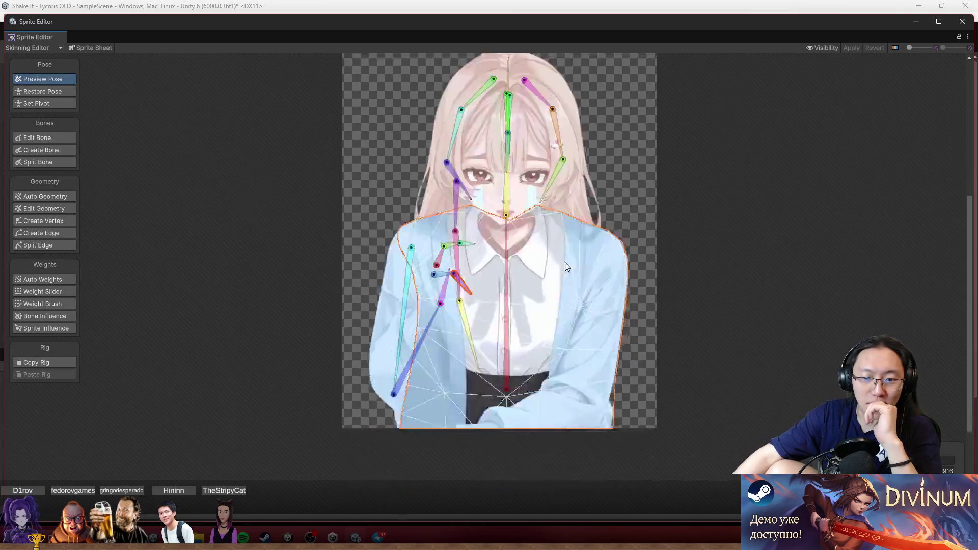
left_click(58, 151)
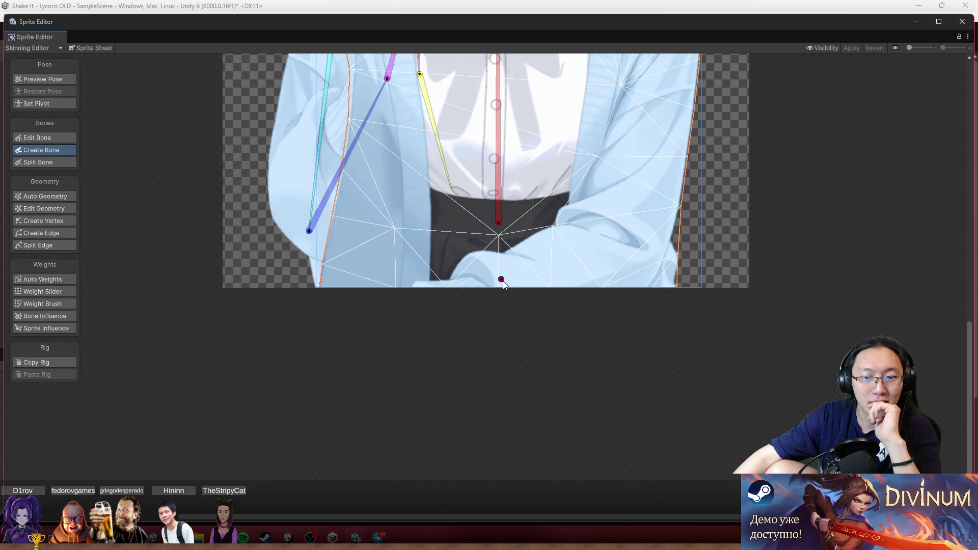
scroll(502, 283, "up", 3)
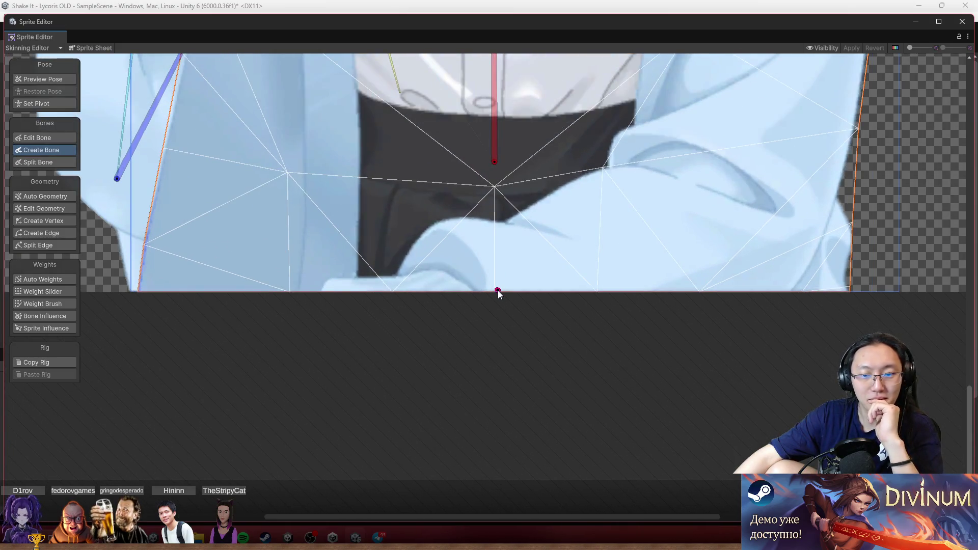
left_click(496, 291)
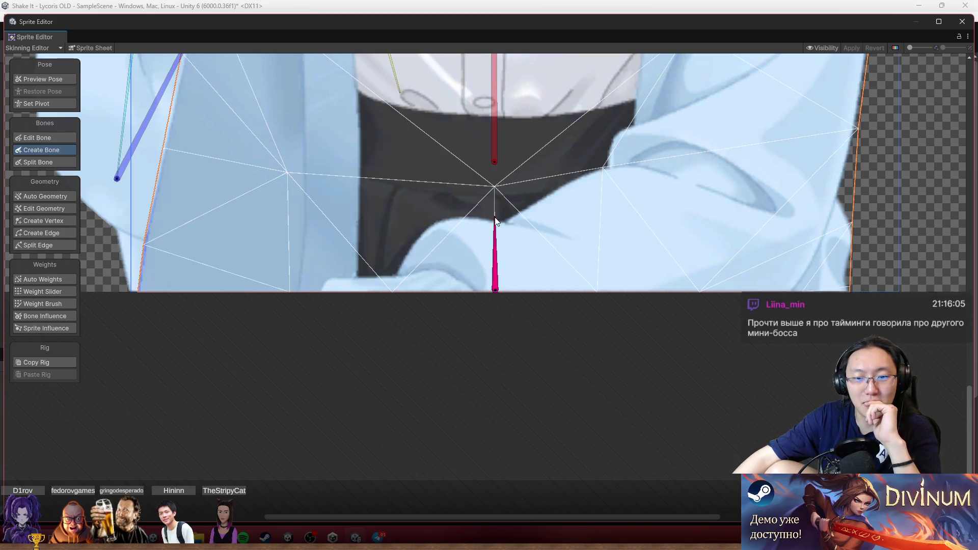
left_click(494, 218)
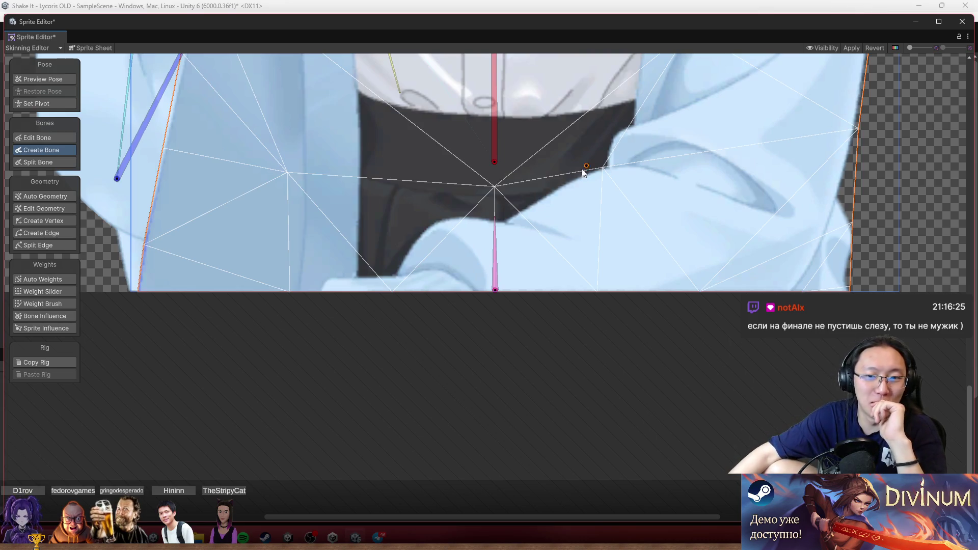
Test the rig in pose mode, then show the mesh's bone weights
scroll(572, 204, "down", 3)
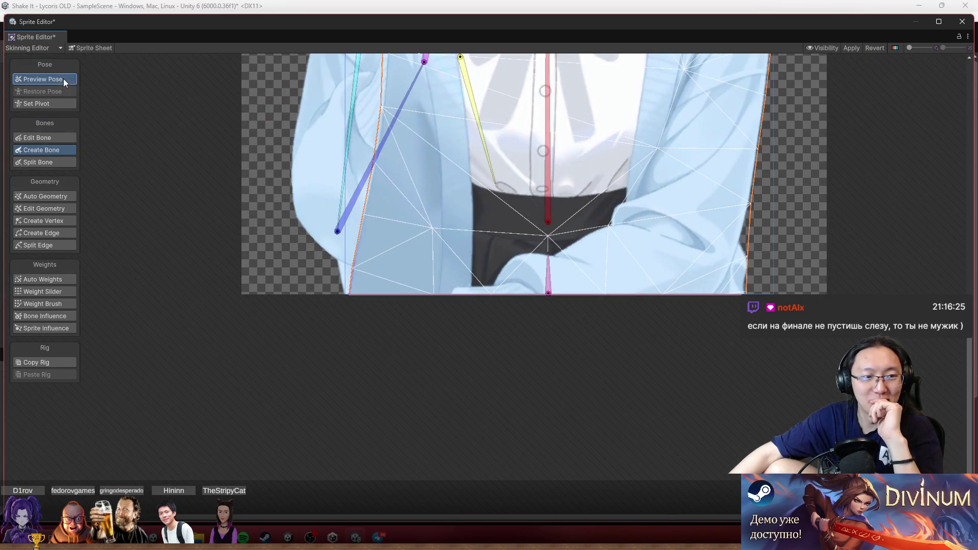
left_click(63, 79)
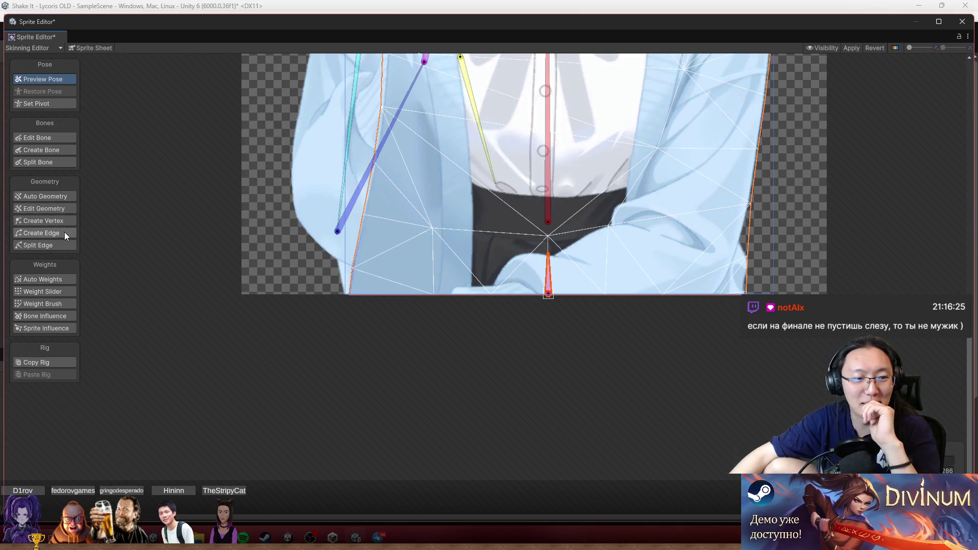
left_click(53, 293)
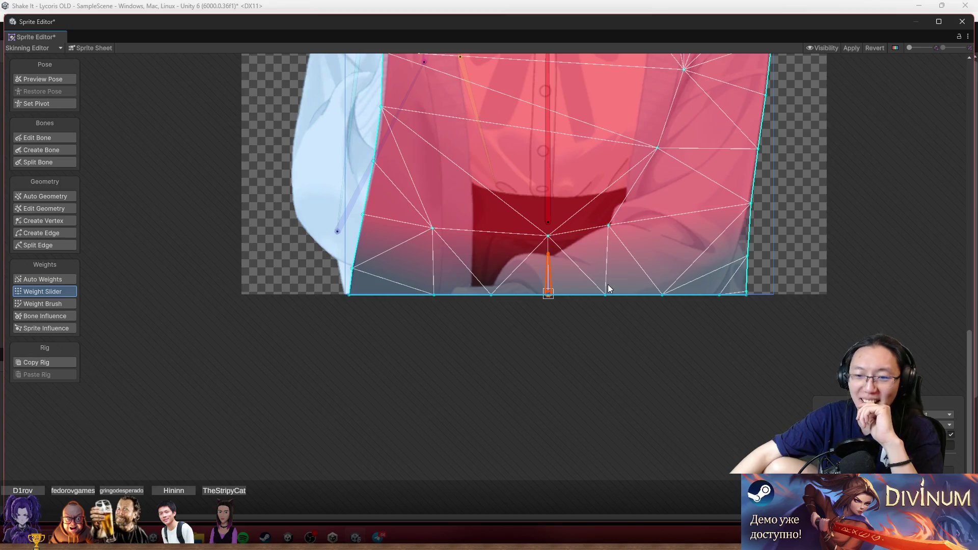
With the Weight Brush, paint the long vertical bone's weight along the mesh's bottom edge
left_click(53, 222)
left_click(57, 294)
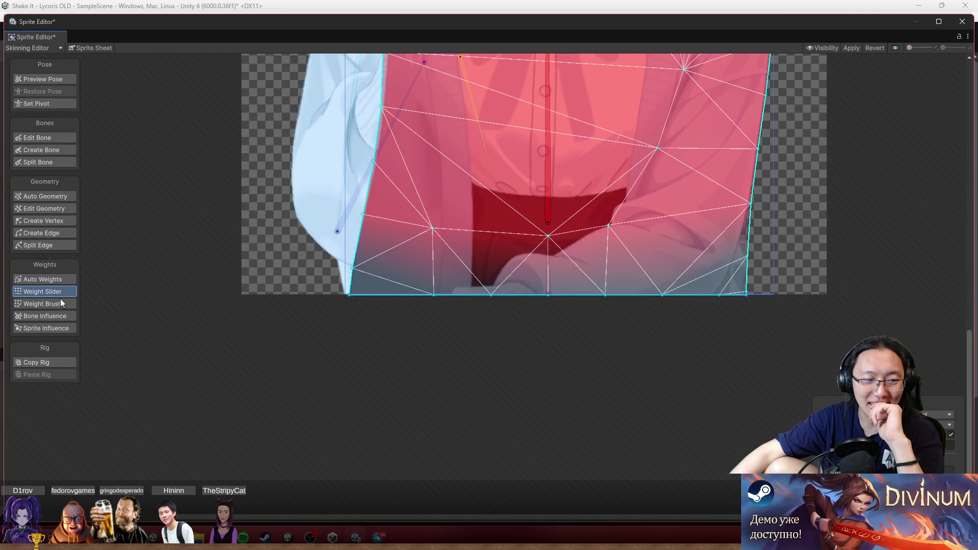
left_click(60, 300)
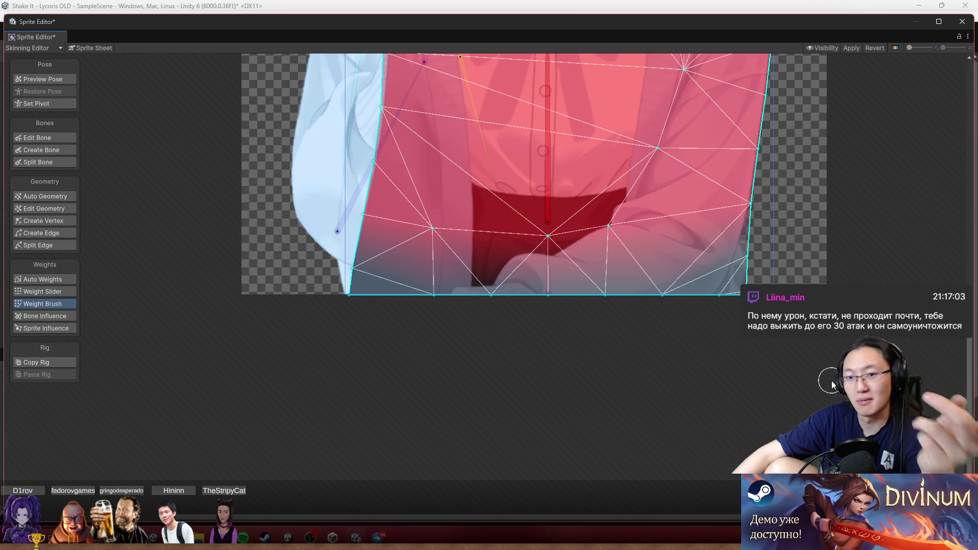
left_click(545, 214)
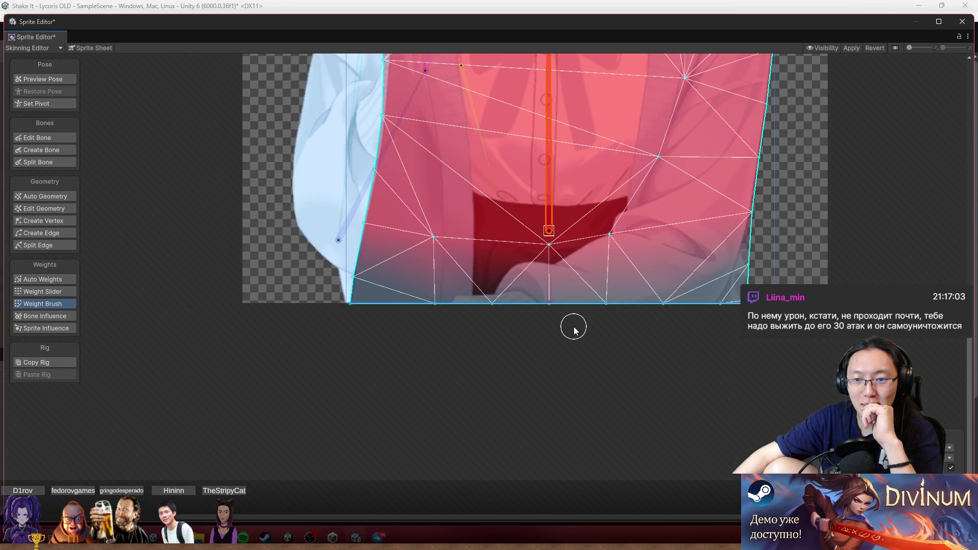
left_click_drag(525, 310, 598, 309)
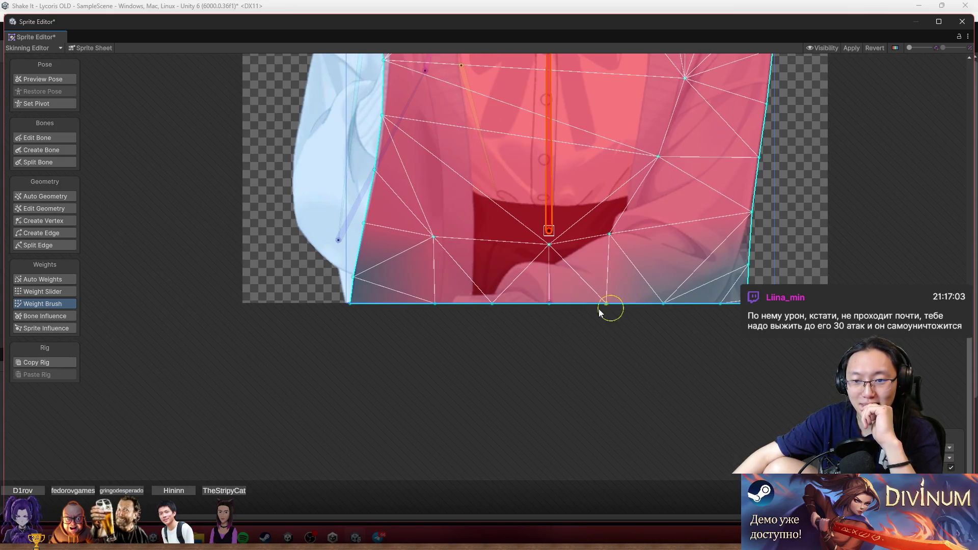
Paint the bottom corners onto the lower and vertical bones, then apply the rig changes
left_click(549, 285)
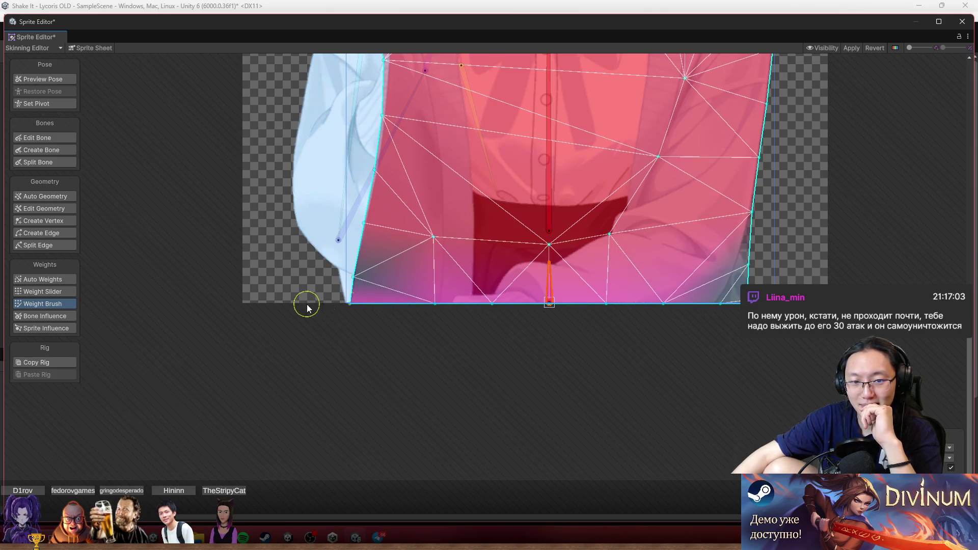
left_click_drag(426, 301, 601, 300)
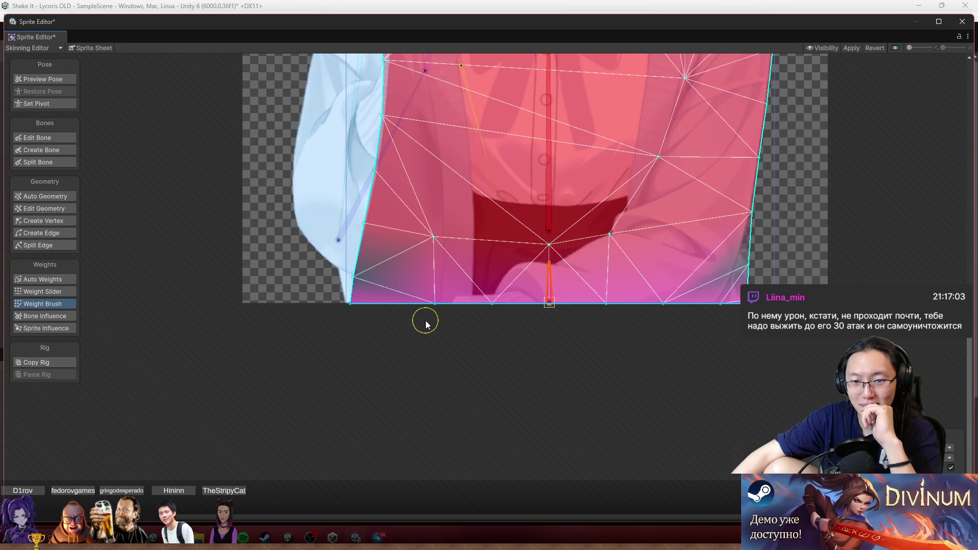
left_click(544, 223)
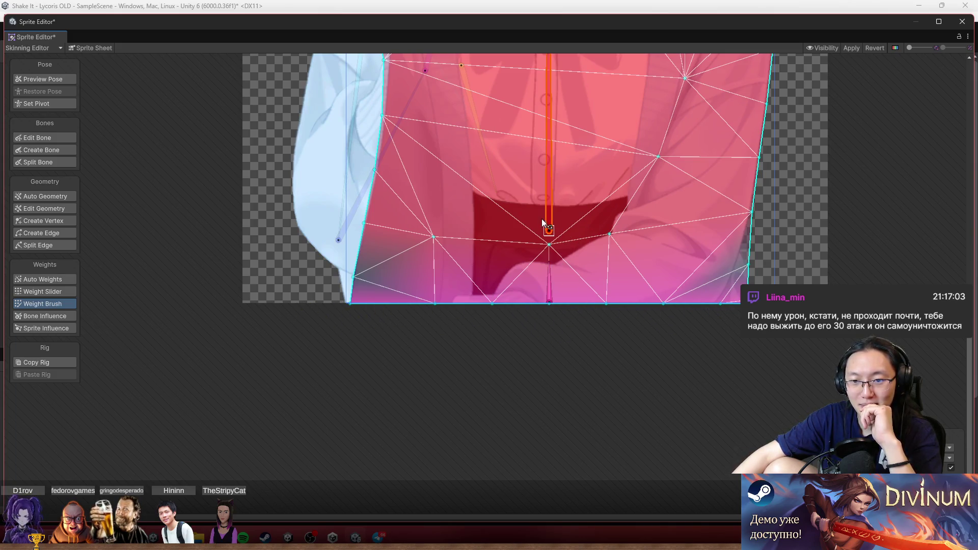
left_click_drag(387, 267, 372, 277)
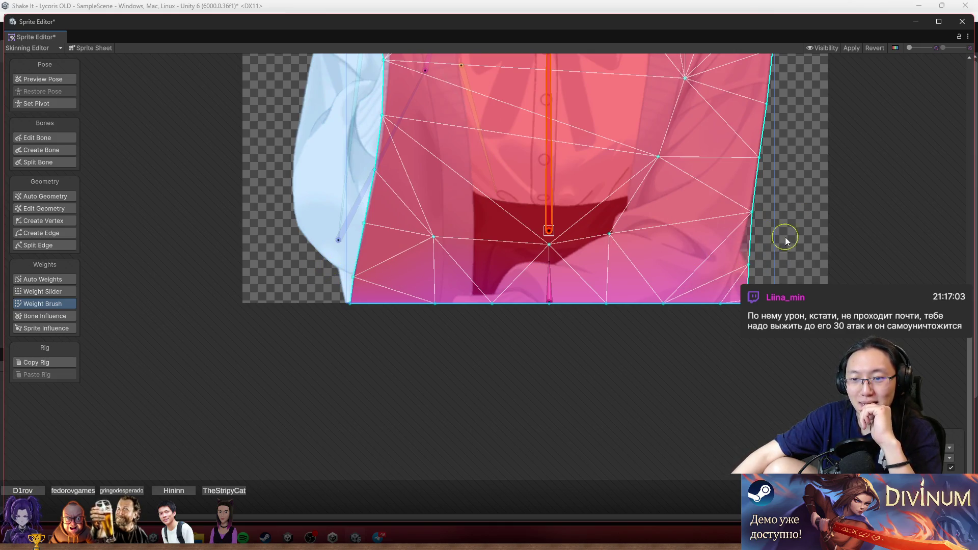
scroll(768, 258, "down", 3)
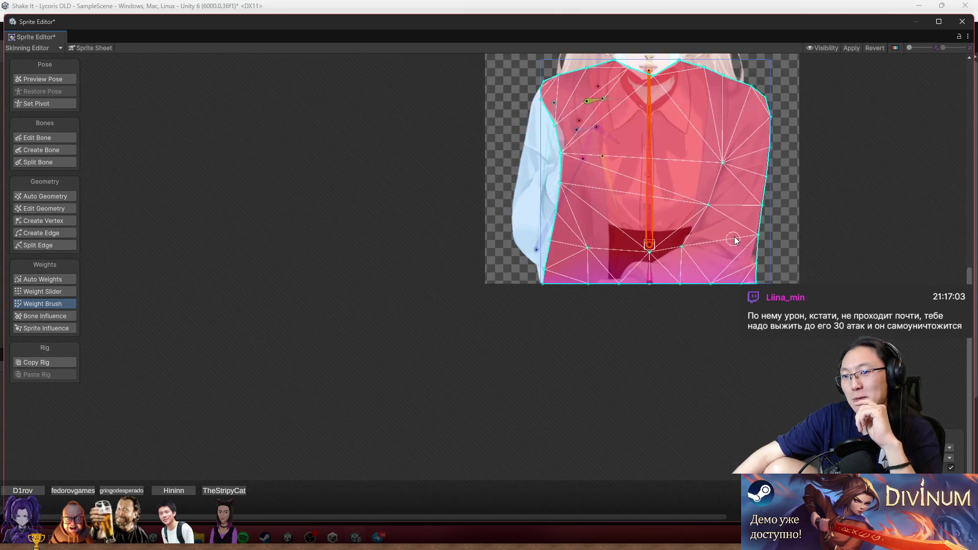
scroll(735, 241, "up", 4)
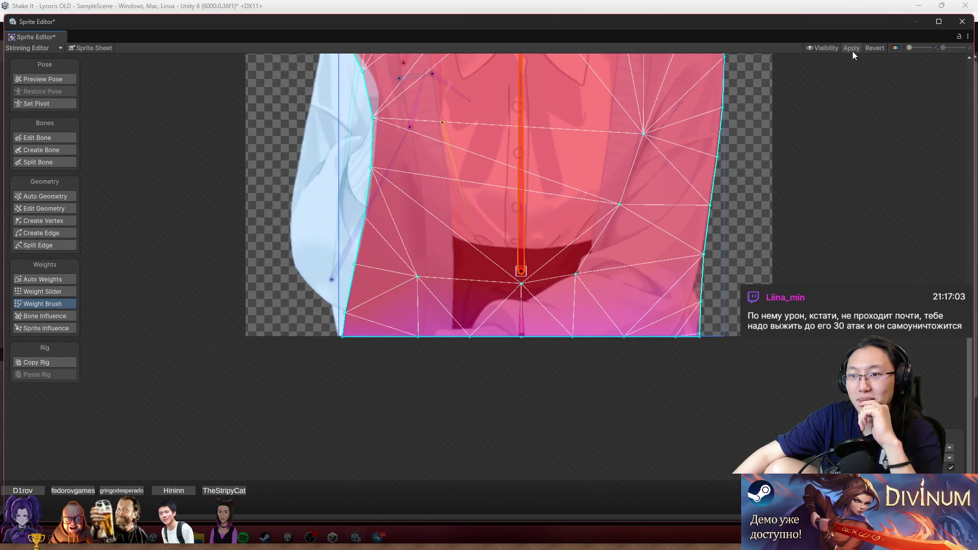
left_click(852, 50)
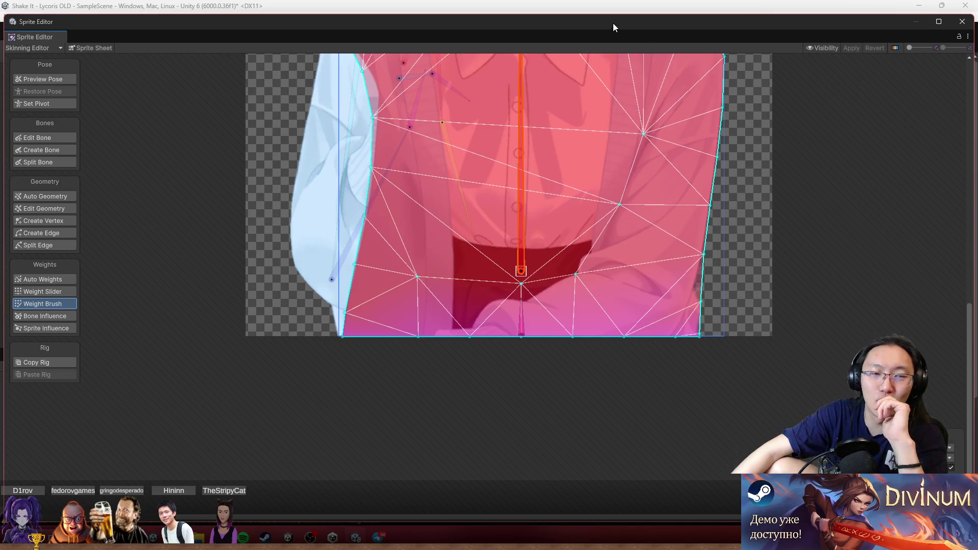
Close the Sprite Editor and zoom around the Scene view to inspect the characters behind the bar
left_click_drag(858, 23, 847, 32)
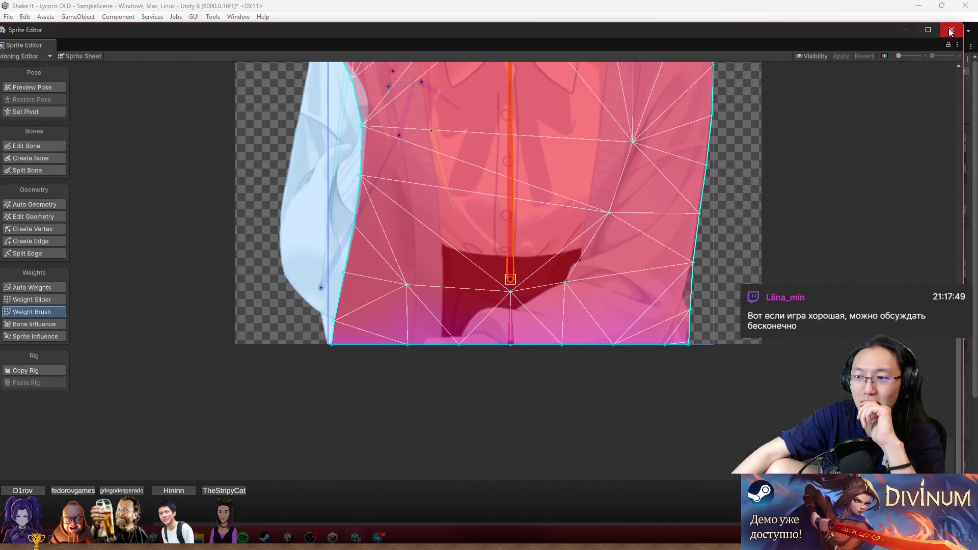
left_click(951, 30)
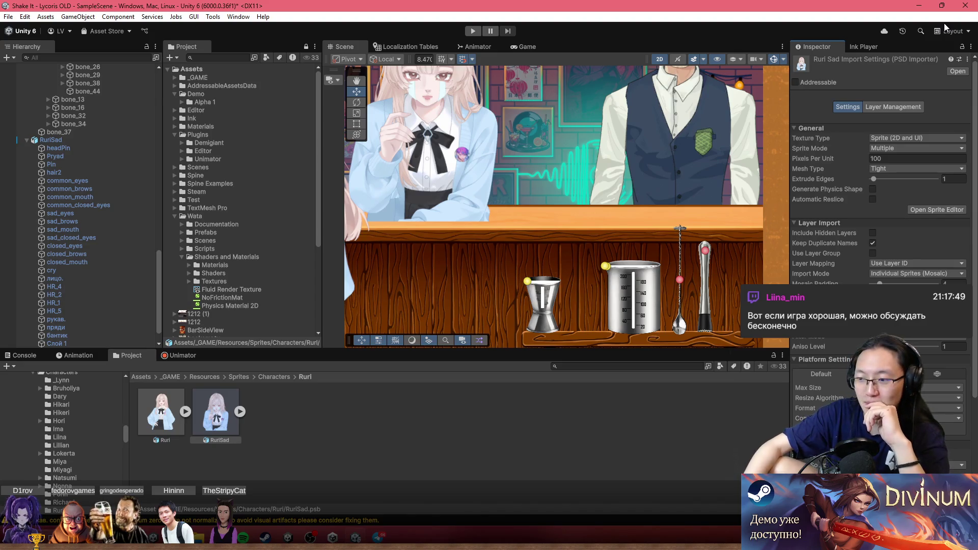
scroll(628, 325, "down", 3)
scroll(637, 316, "up", 6)
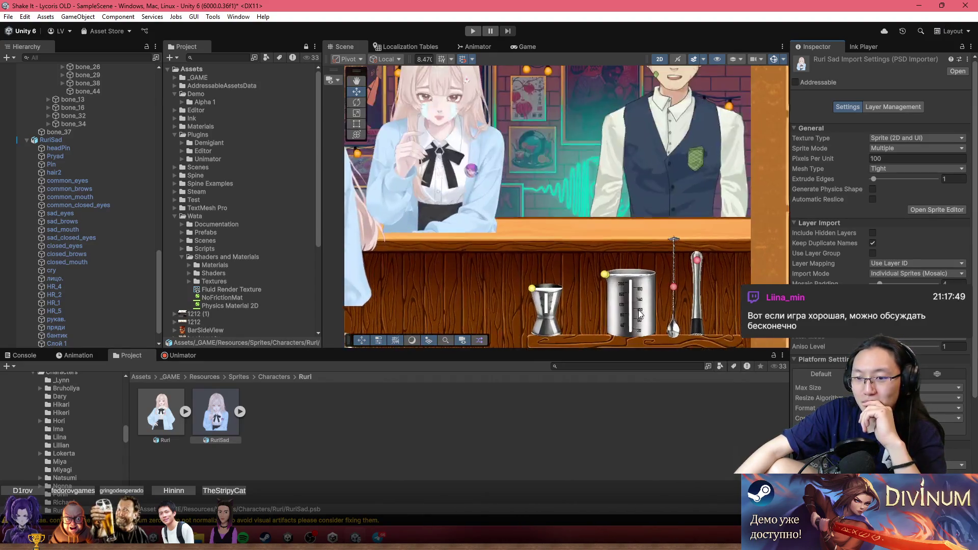
scroll(637, 285, "up", 3)
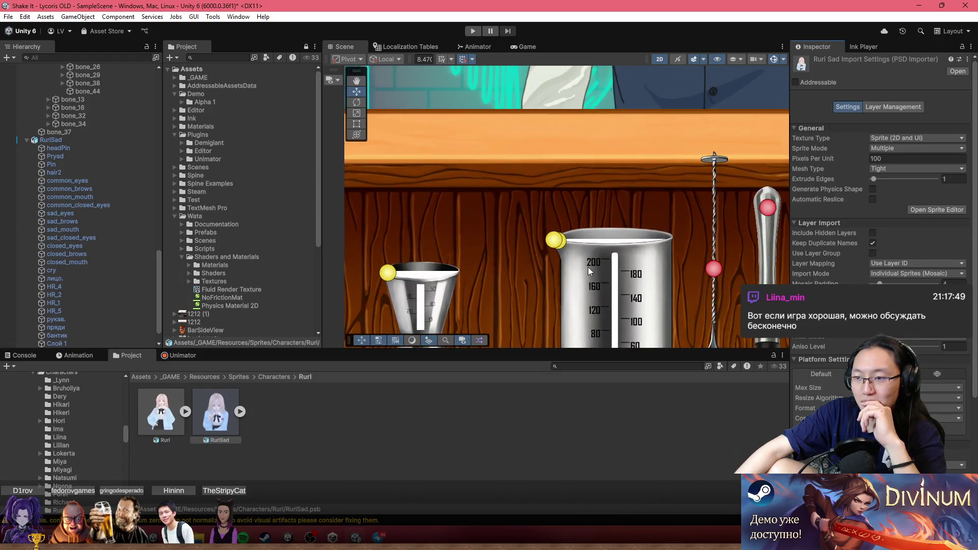
scroll(629, 265, "down", 4)
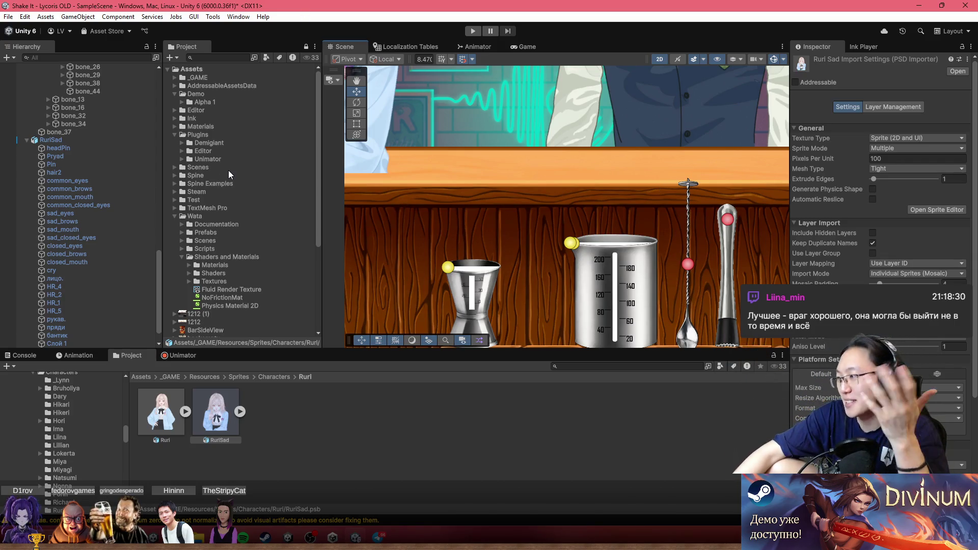
scroll(484, 185, "down", 10)
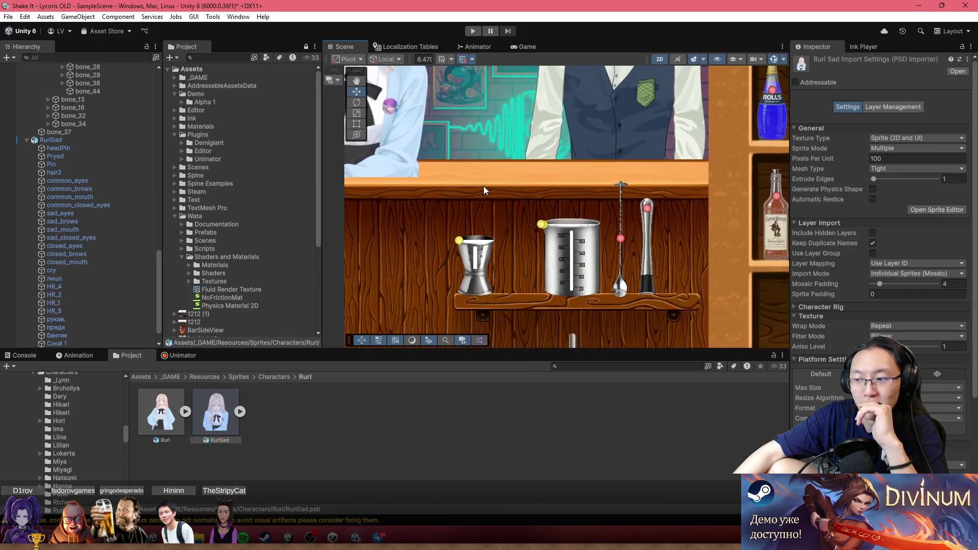
scroll(516, 169, "left", 5)
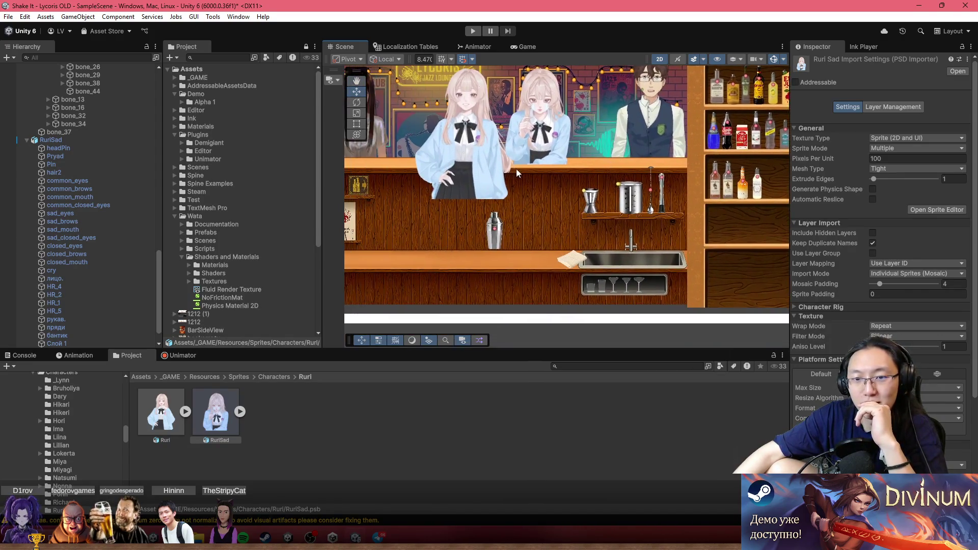
scroll(599, 204, "up", 8)
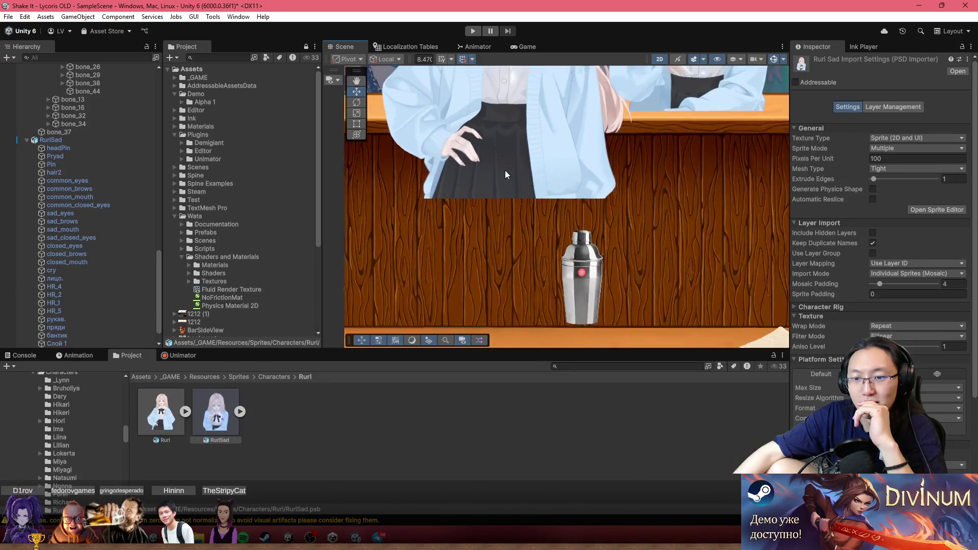
scroll(506, 175, "up", 3)
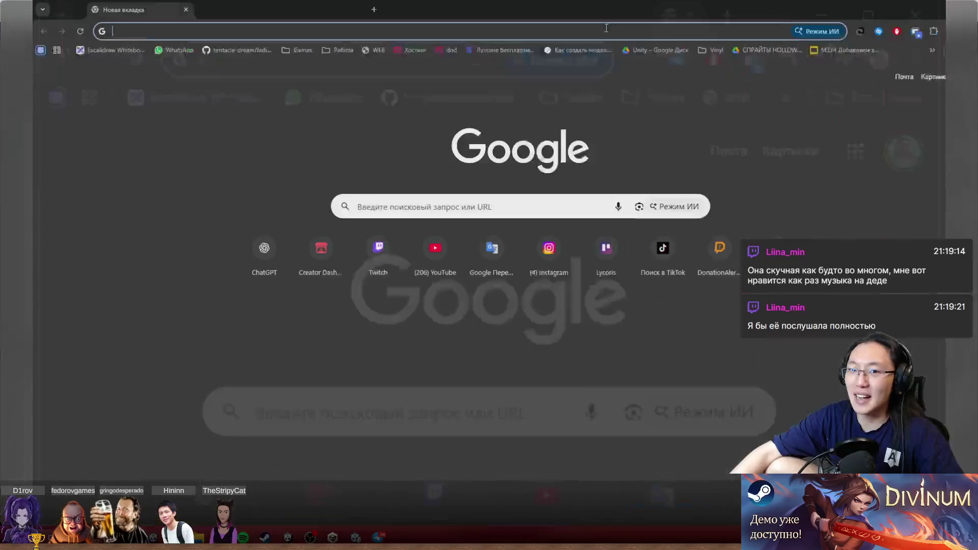
Load YouTube in the browser from the address bar suggestion
type("d")
key("BackSpace")
key("BackSpace")
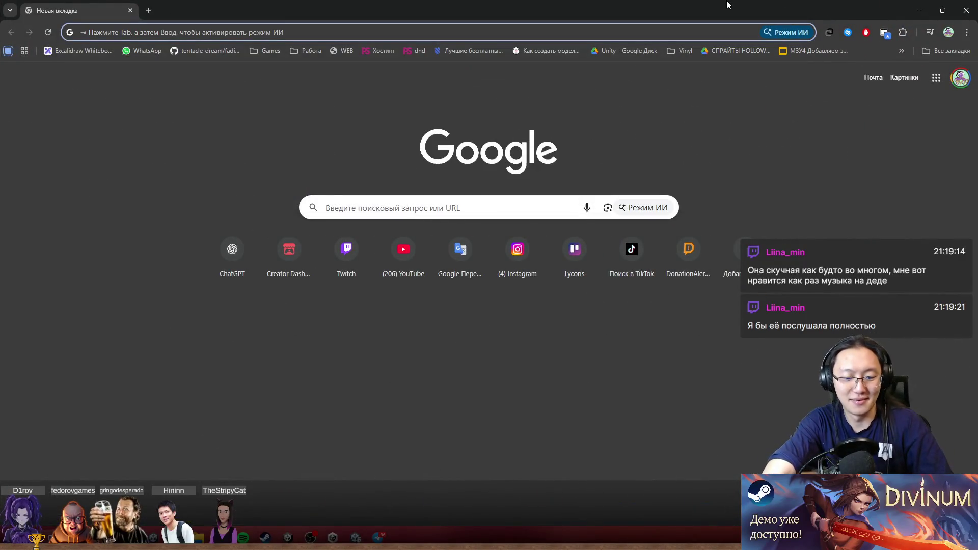
type("y")
key("Return")
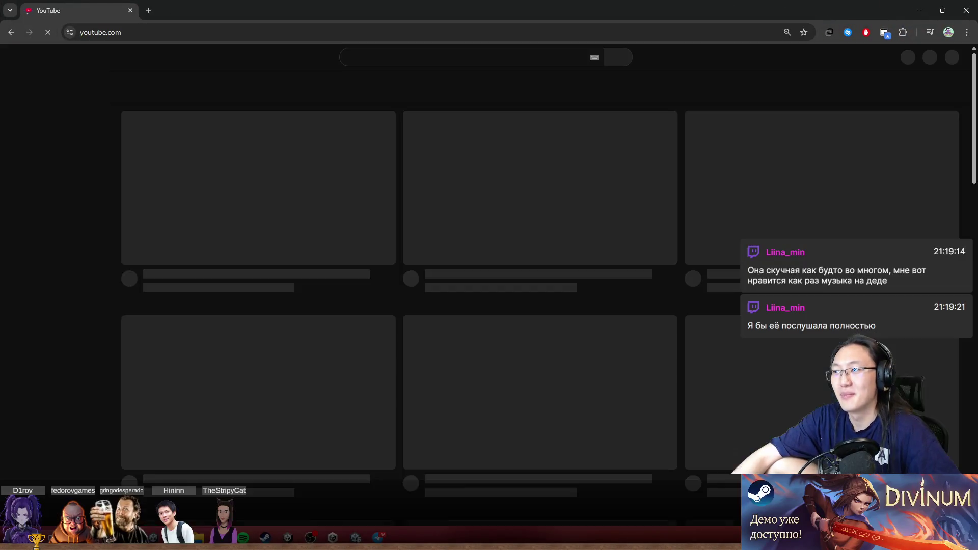
Search YouTube for 'best battle start expedition 33'
left_click(450, 54)
type("best b")
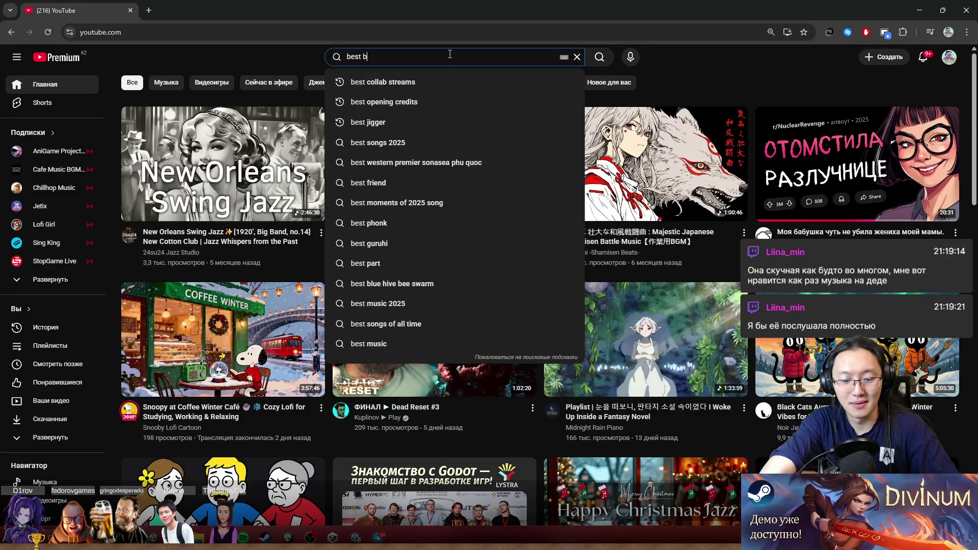
type("attle start")
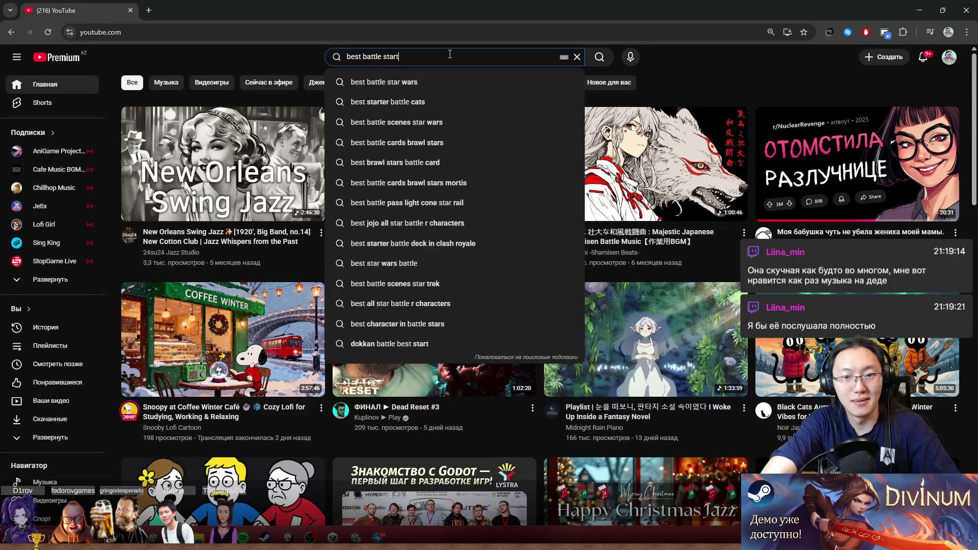
type(" ex")
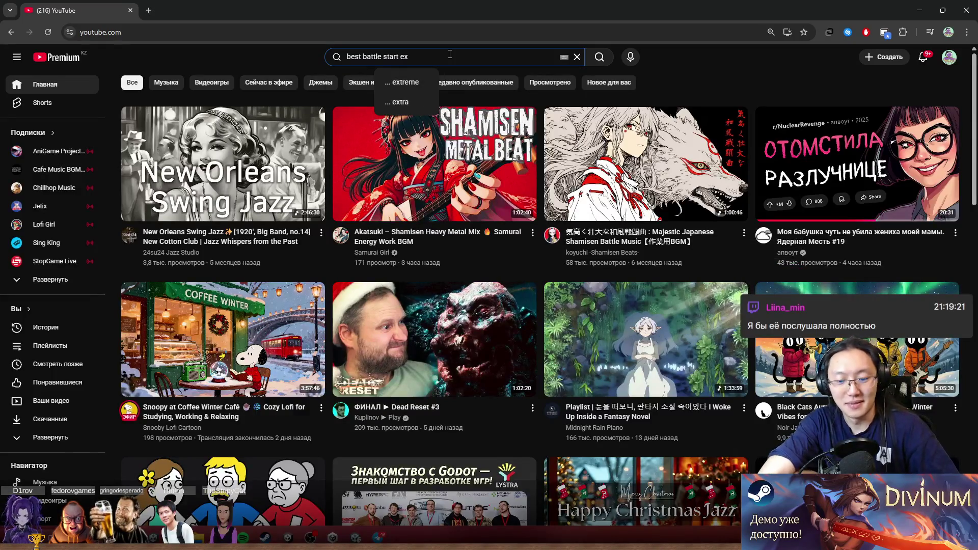
type("pedition ")
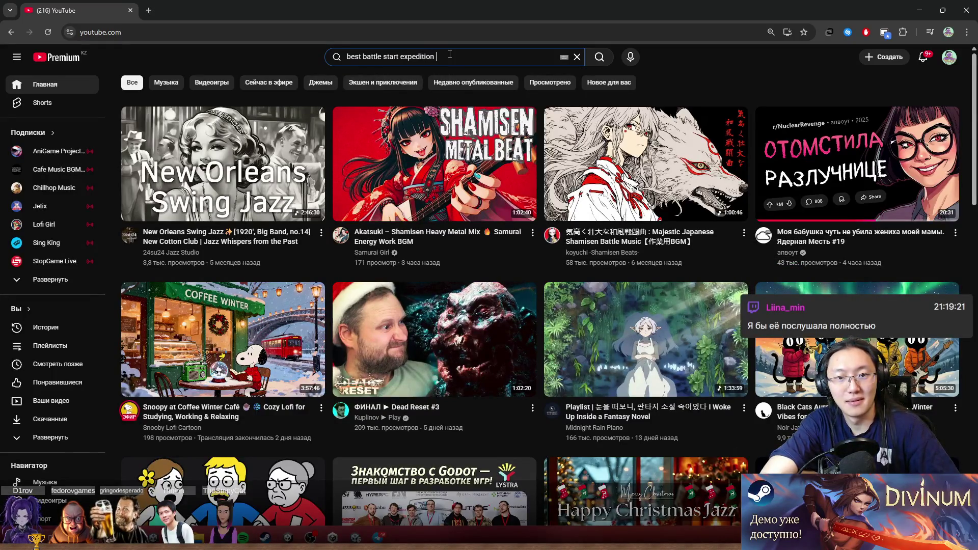
type("33")
key("Return")
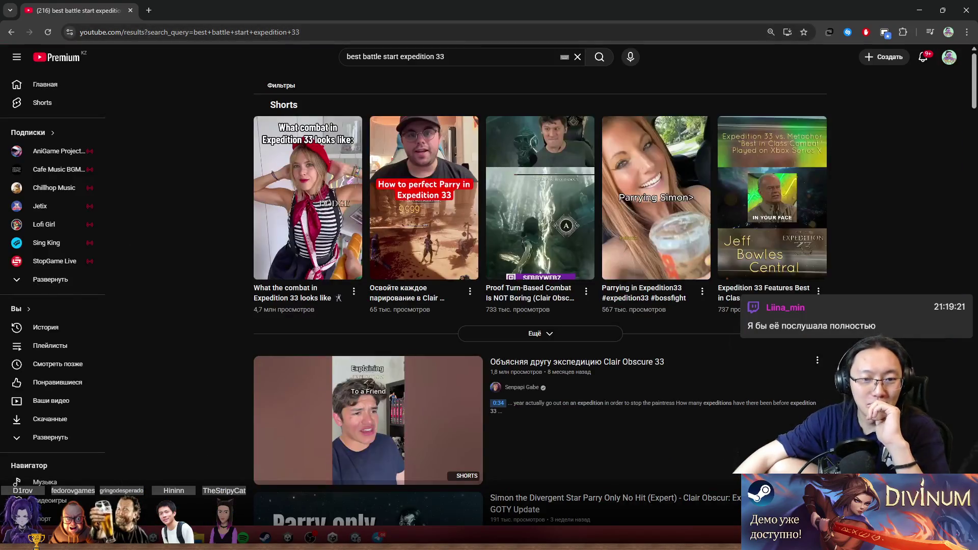
scroll(561, 252, "down", 5)
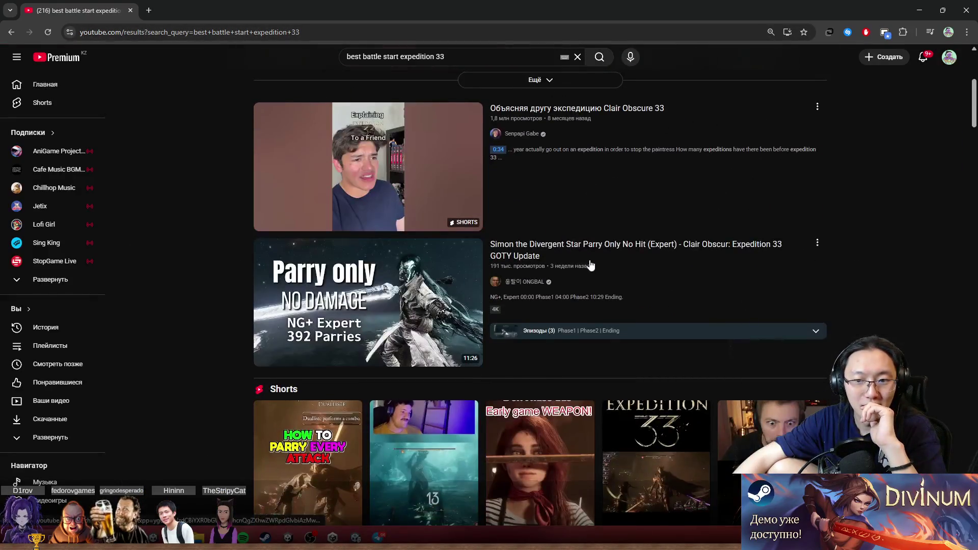
scroll(592, 265, "up", 5)
left_click_drag(347, 56, 410, 57)
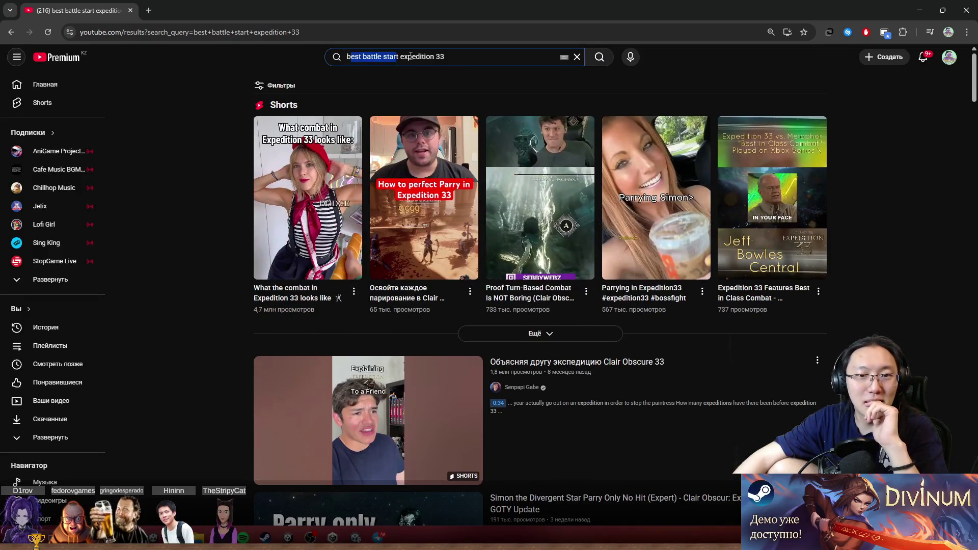
left_click(858, 307)
scroll(858, 307, "down", 8)
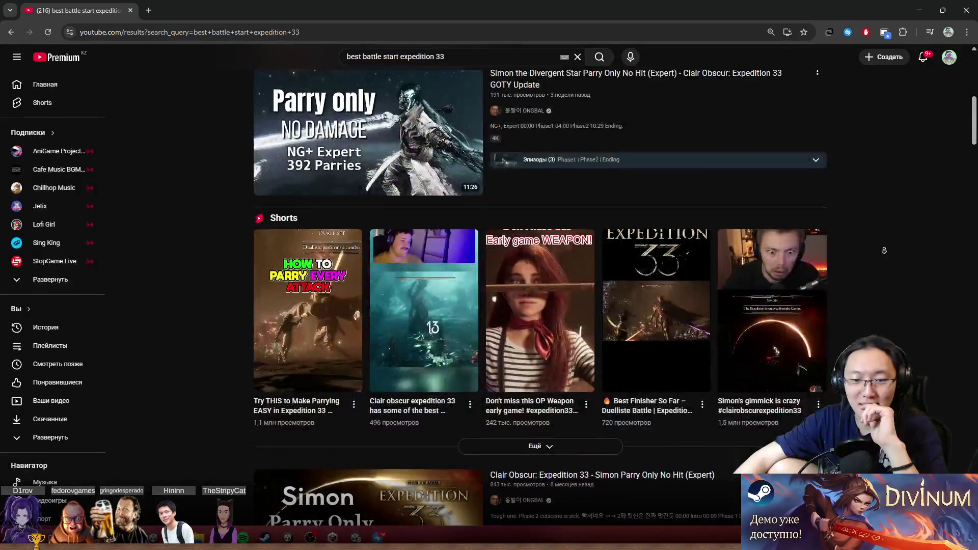
scroll(885, 250, "down", 3)
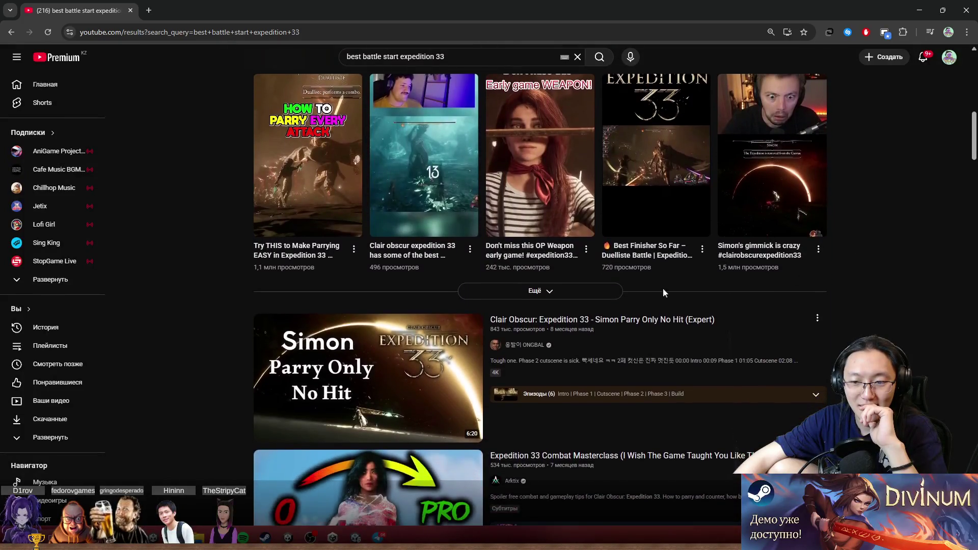
mouse_move(618, 324)
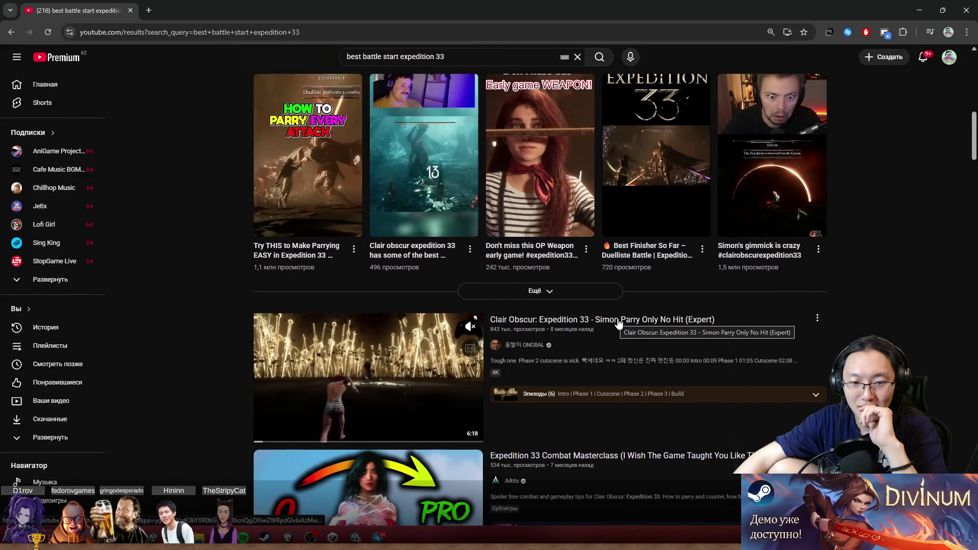
scroll(847, 347, "down", 3)
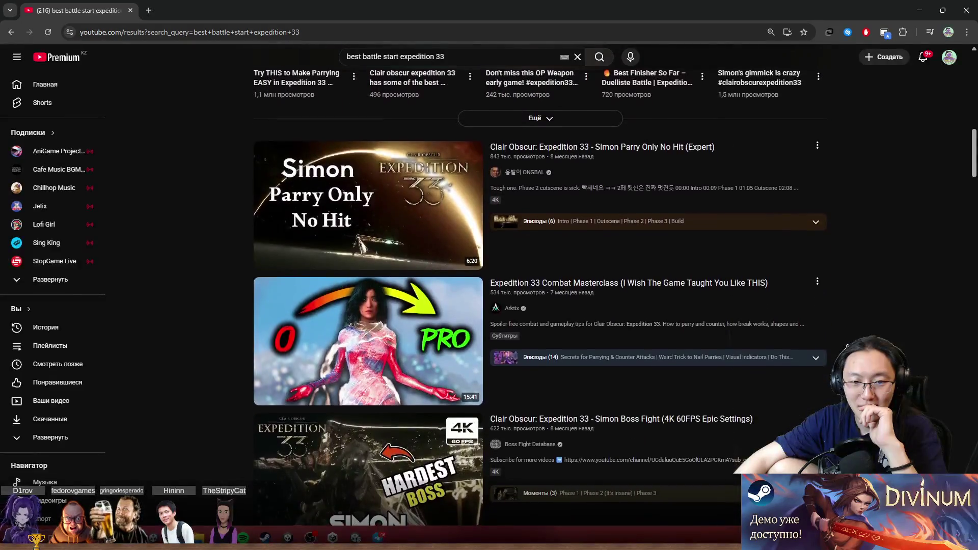
scroll(540, 295, "down", 3)
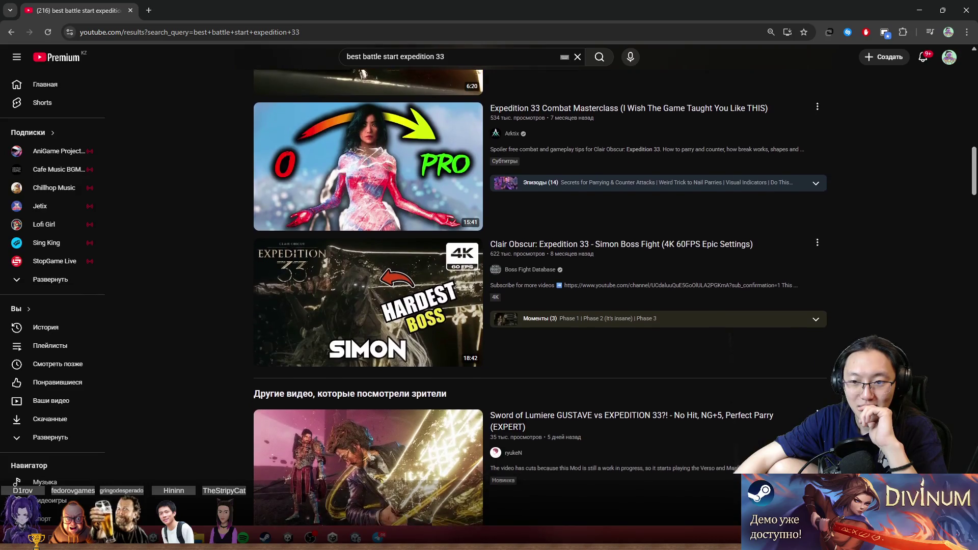
scroll(540, 296, "down", 3)
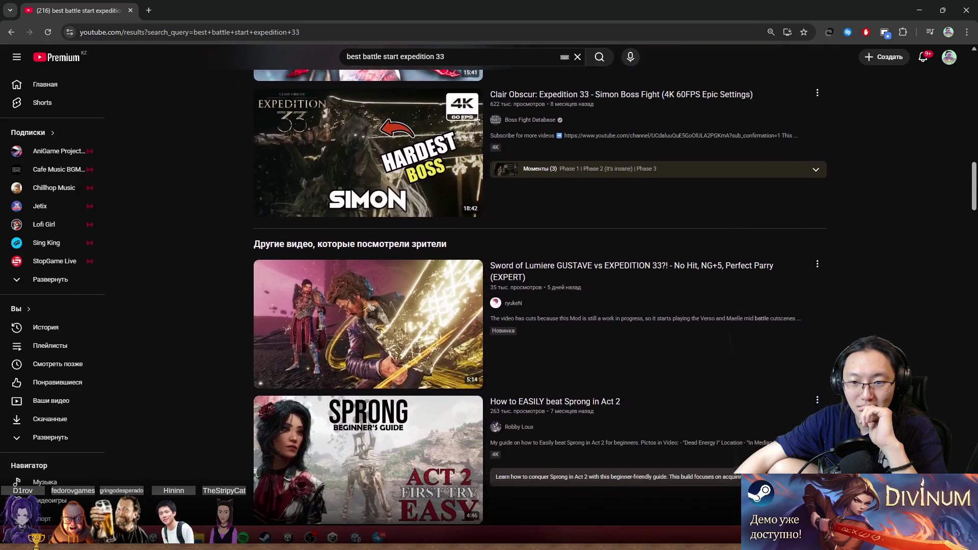
scroll(541, 295, "down", 3)
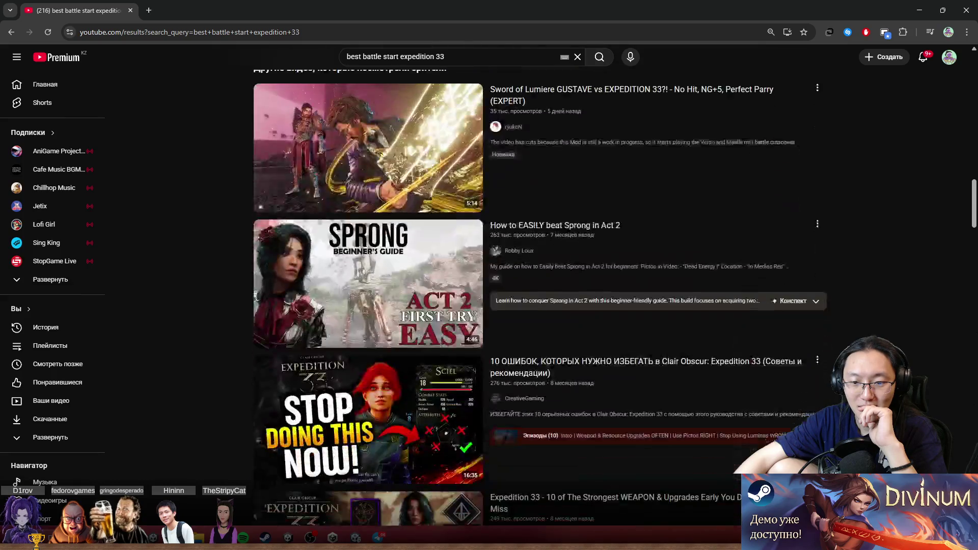
scroll(540, 296, "down", 5)
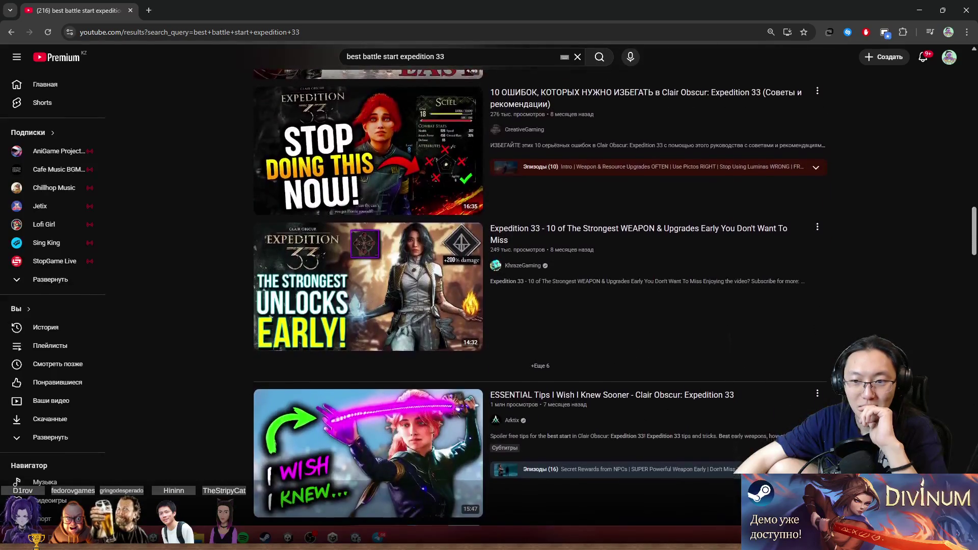
scroll(540, 296, "down", 2)
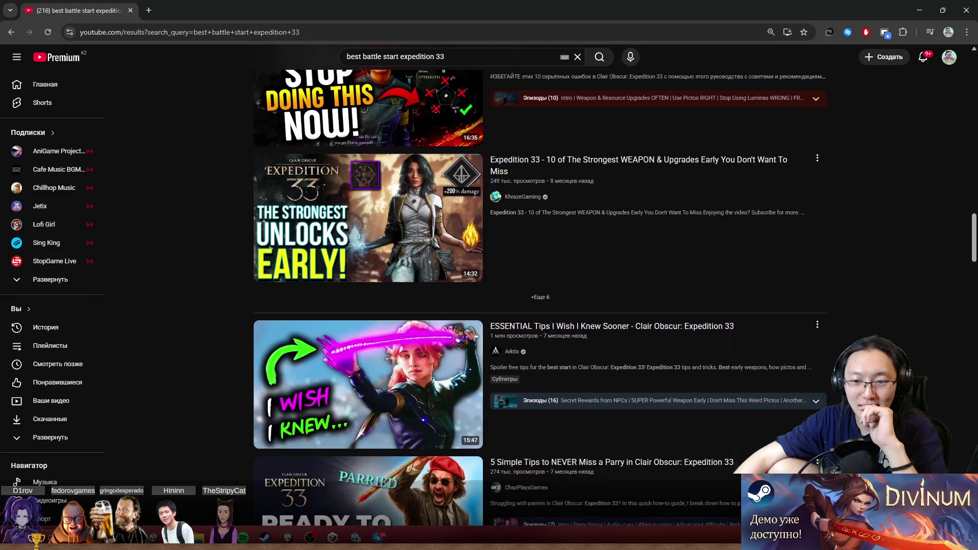
scroll(886, 97, "down", 5)
scroll(886, 96, "up", 10)
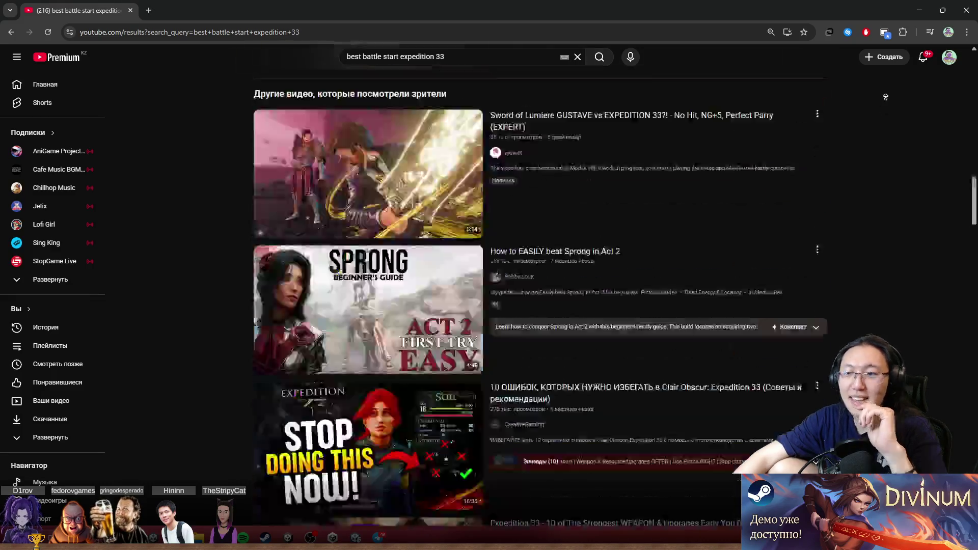
scroll(886, 97, "up", 10)
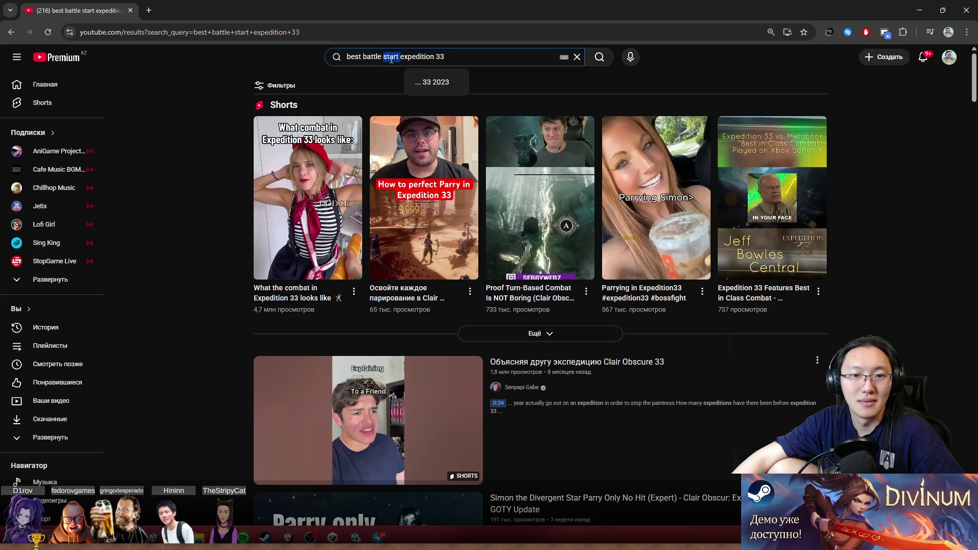
Search 'renuar fight expedition 33' and open the Renoir #2 Boss Fight video
type("all")
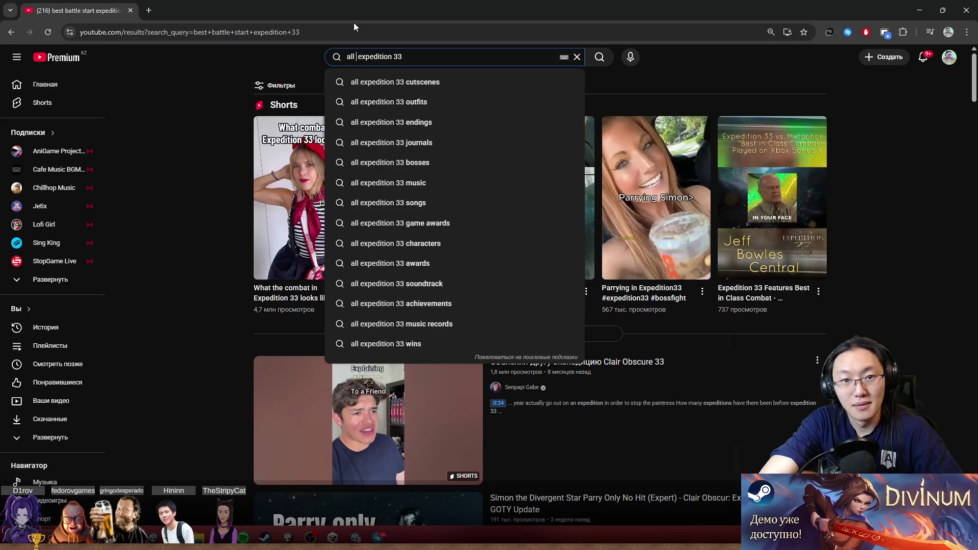
key("BackSpace")
key("BackSpace")
key("BackSpace")
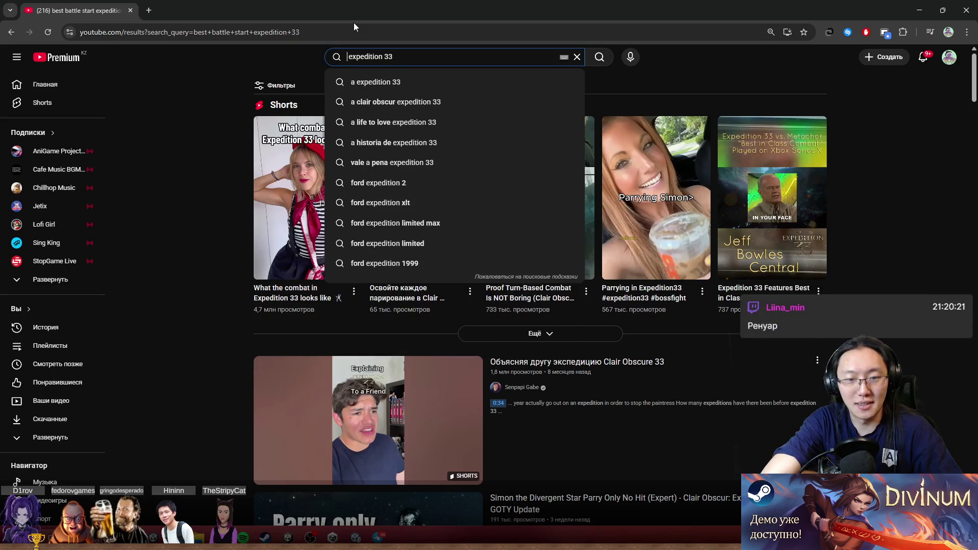
type("ren")
type("uar ")
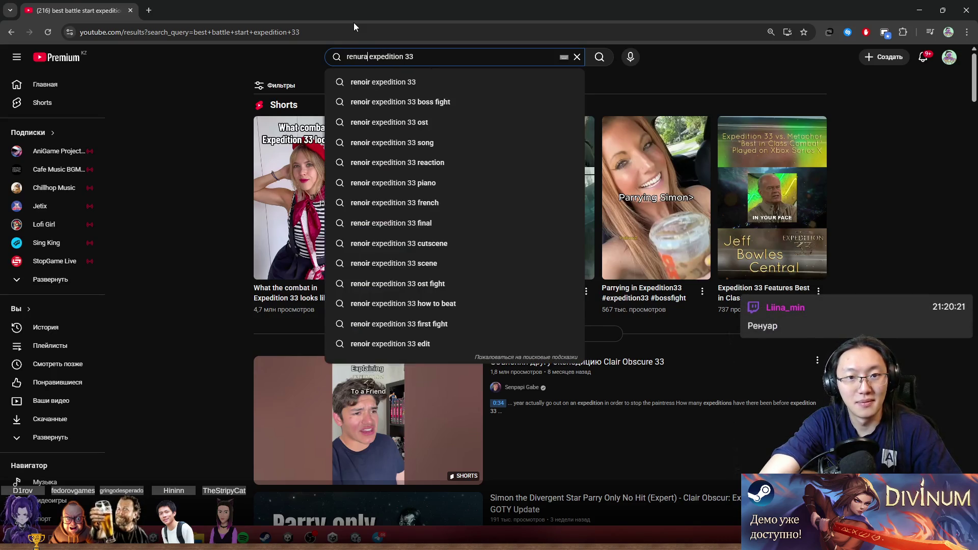
type("fight")
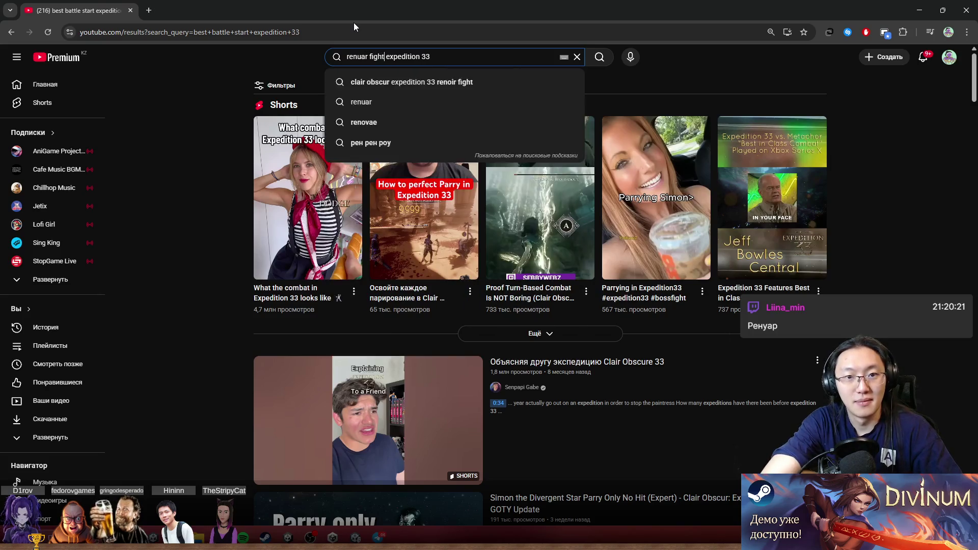
key("Return")
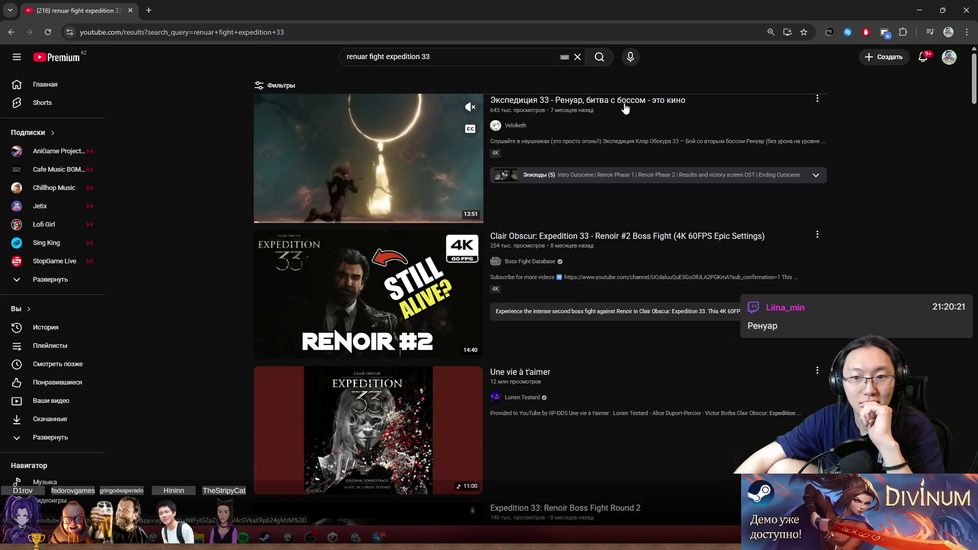
left_click(721, 241)
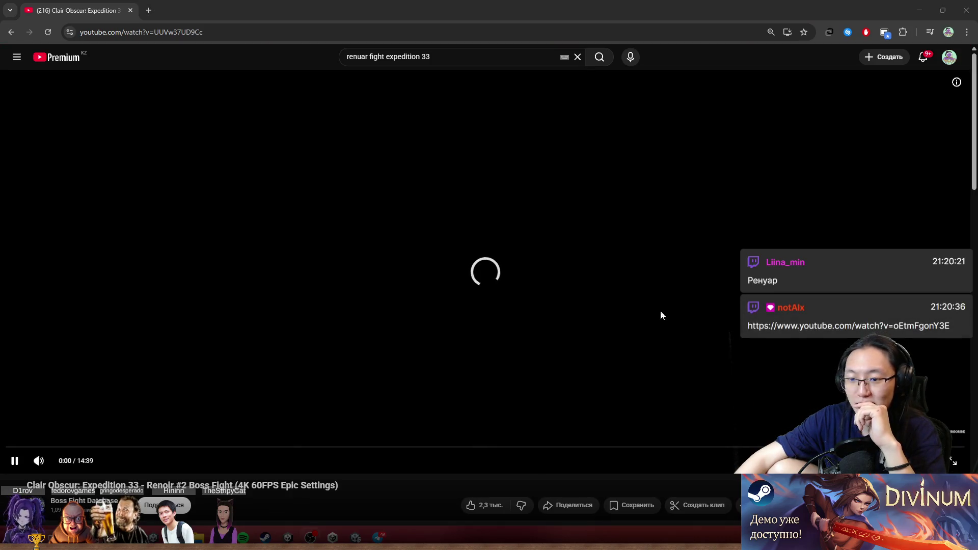
Watch the Renoir #2 Boss Fight fullscreen, pausing and resuming the cutscene a few times
key("f")
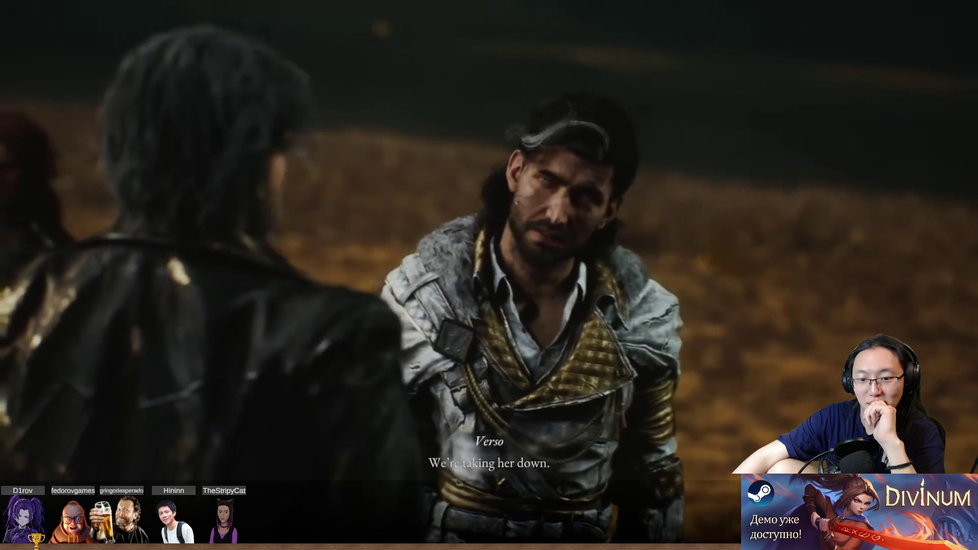
mouse_move(829, 272)
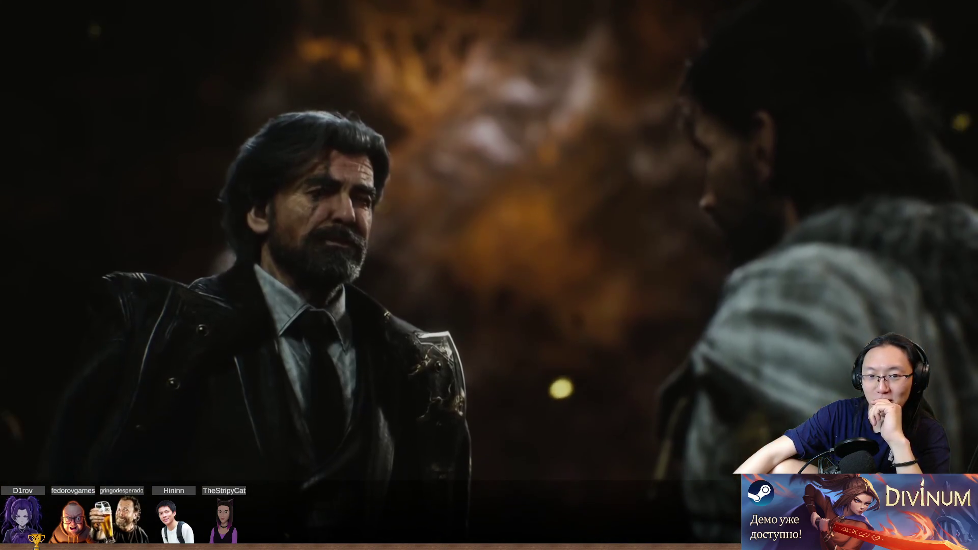
left_click(589, 270)
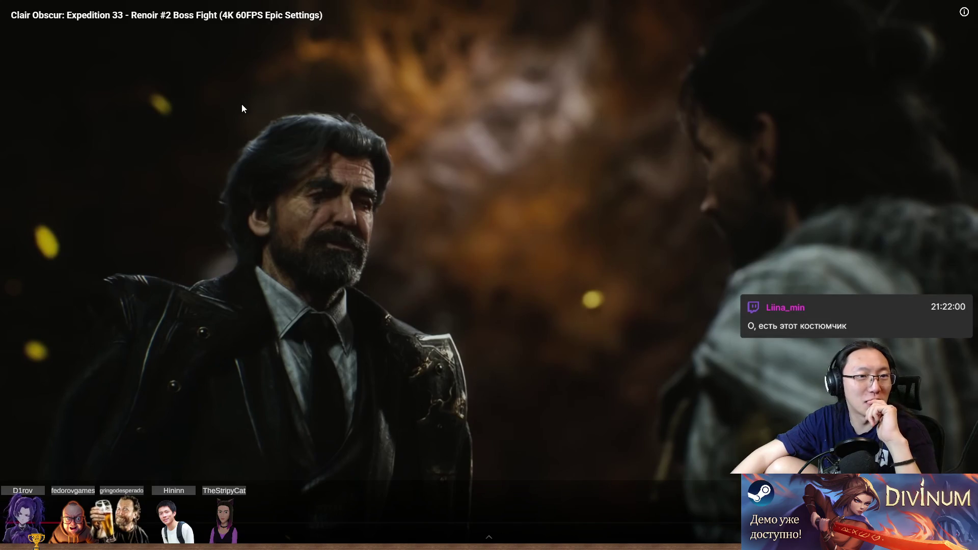
left_click(736, 189)
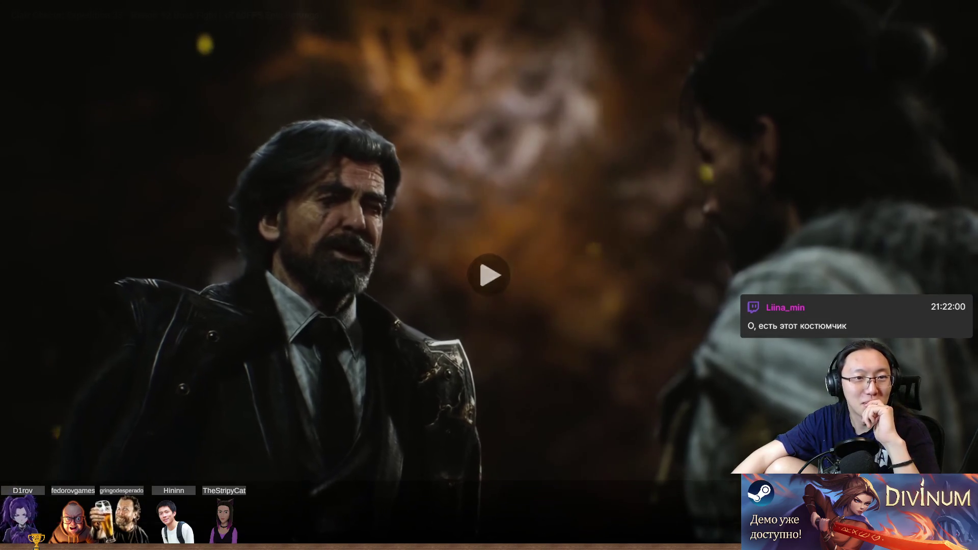
left_click(214, 237)
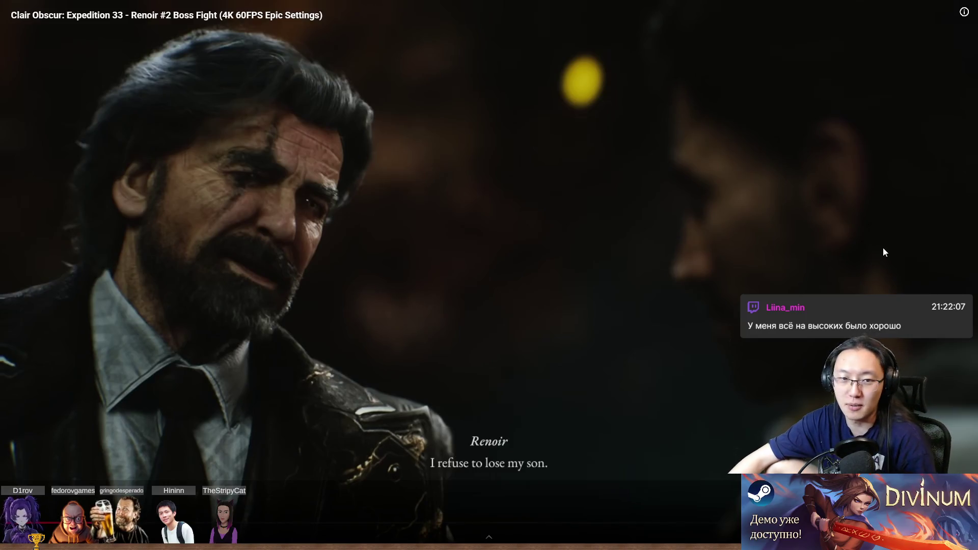
key("space")
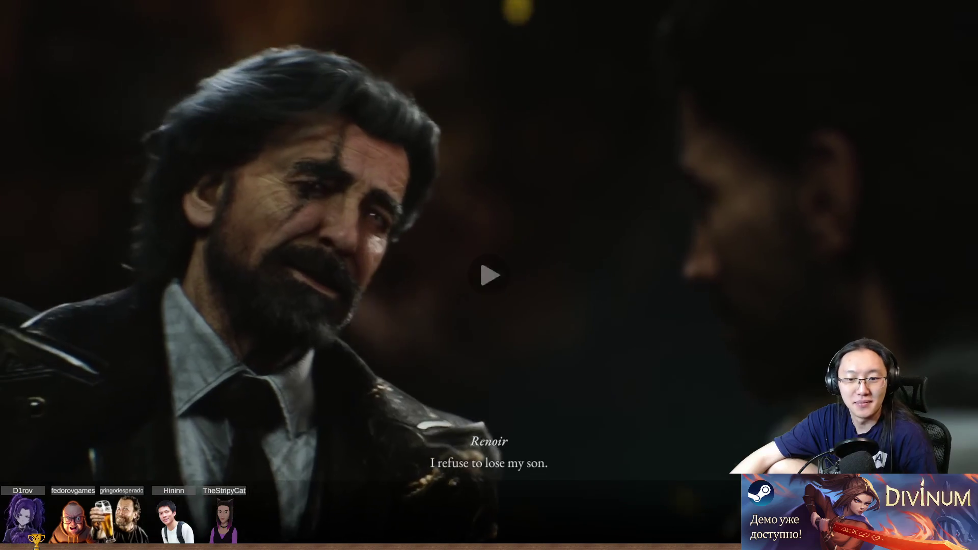
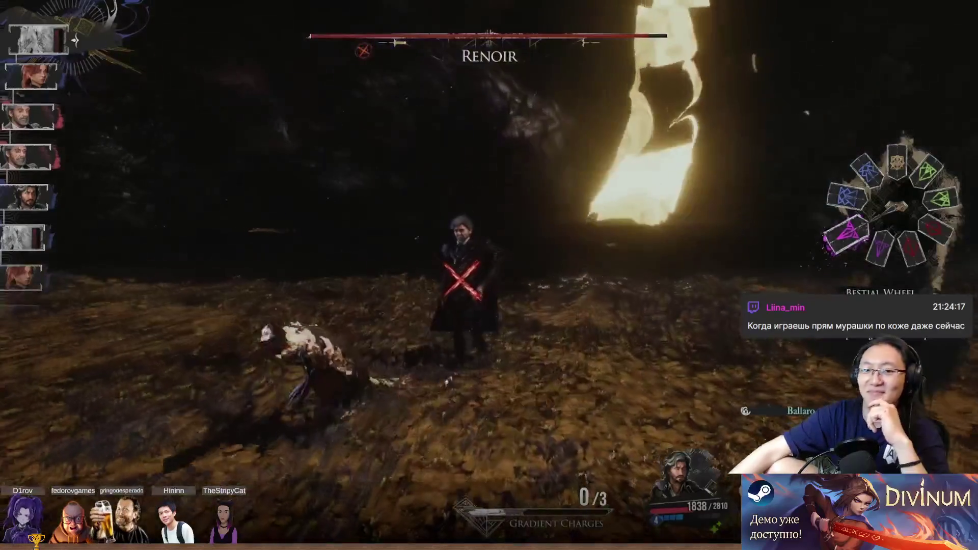
Pause the Renoir #2 boss-fight video at 5:58, exit fullscreen, and minimize Chrome to reveal Unity
left_click(637, 190)
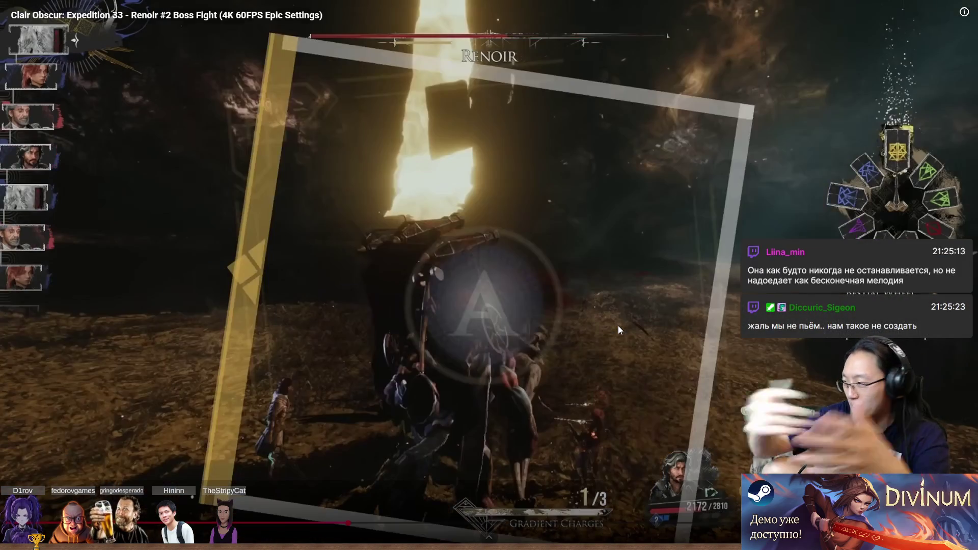
key("space")
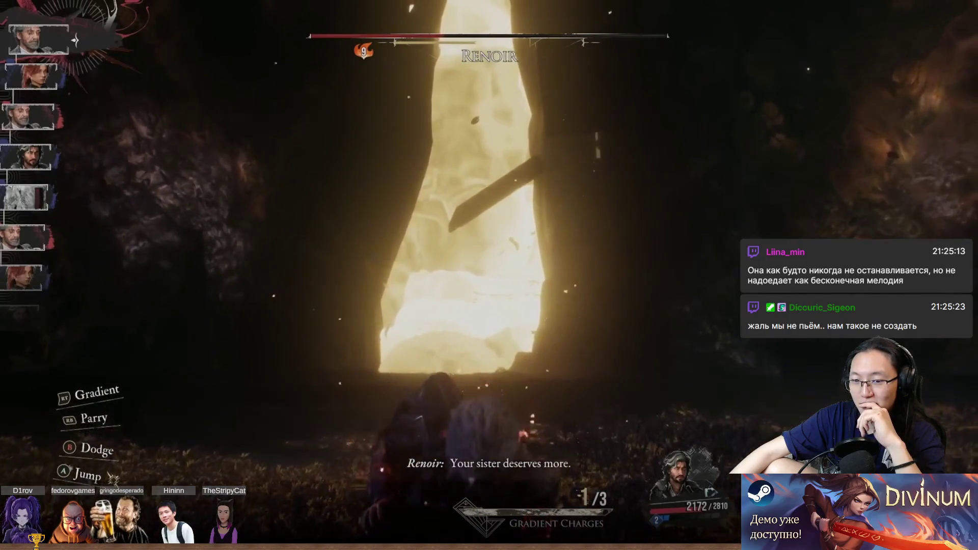
left_click(393, 400)
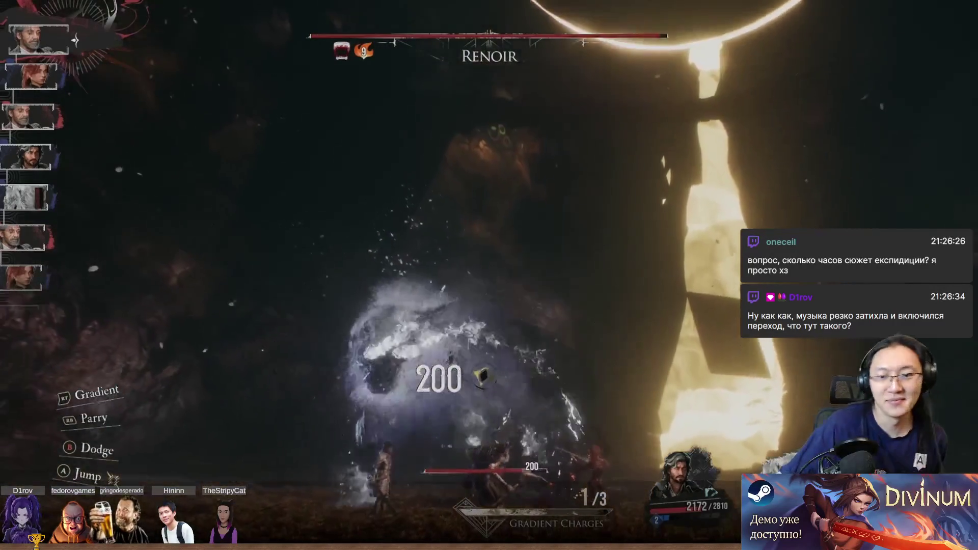
mouse_move(885, 10)
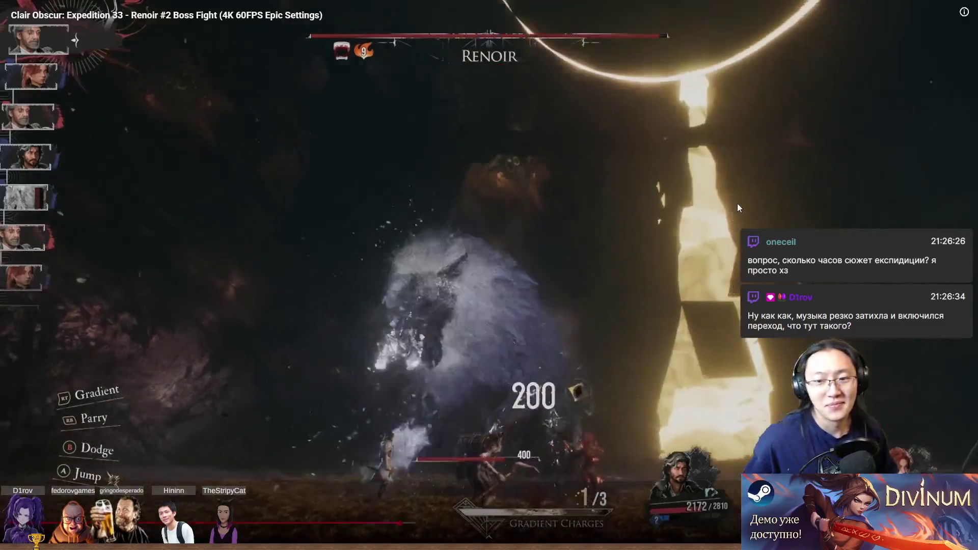
left_click(802, 223)
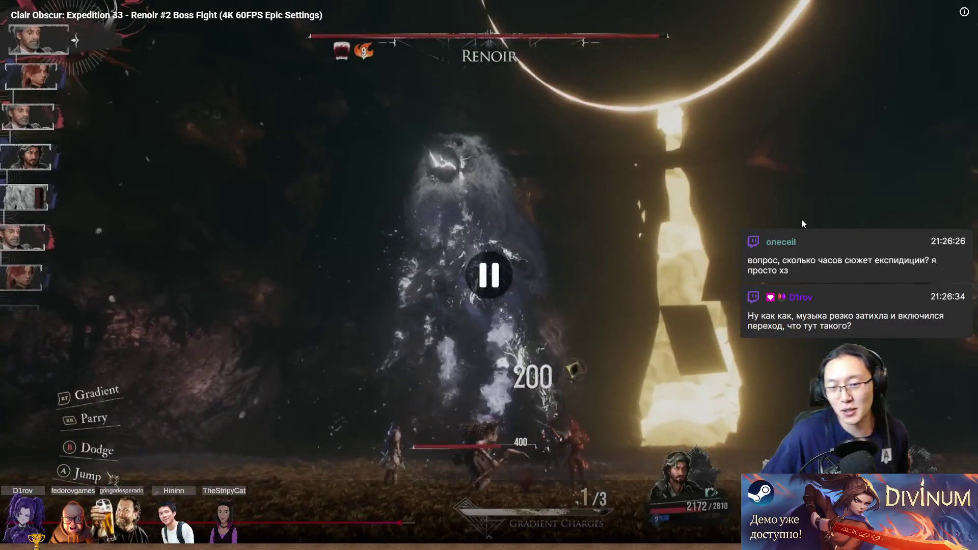
key("Escape")
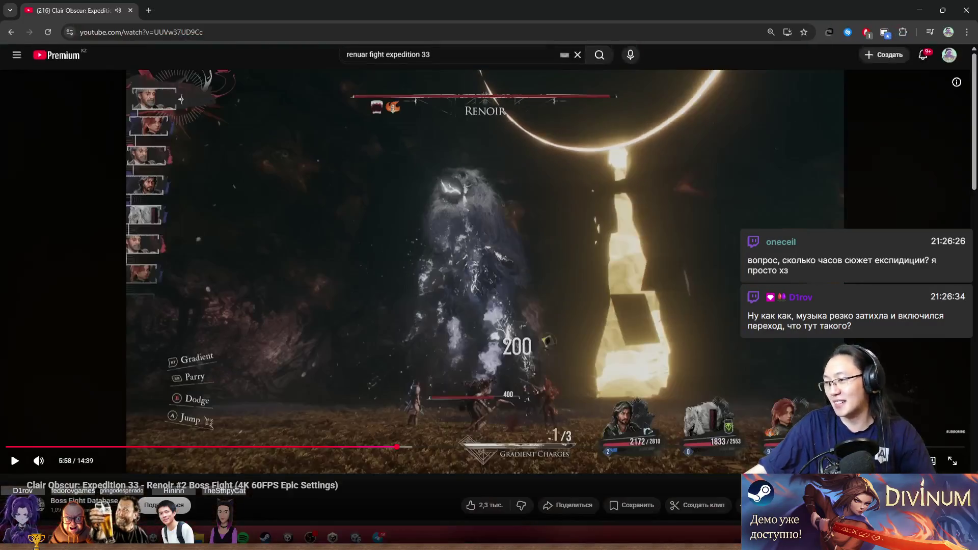
key("super+Down")
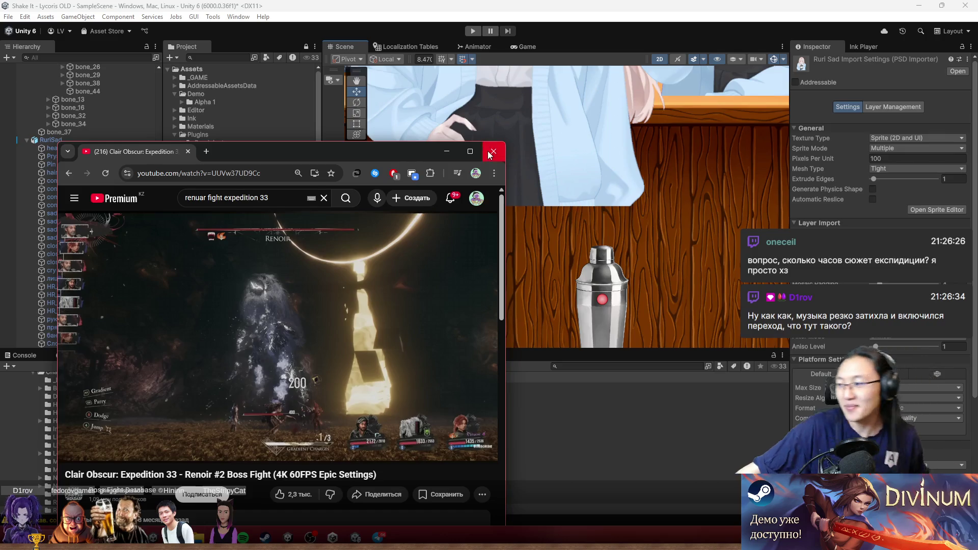
left_click(492, 152)
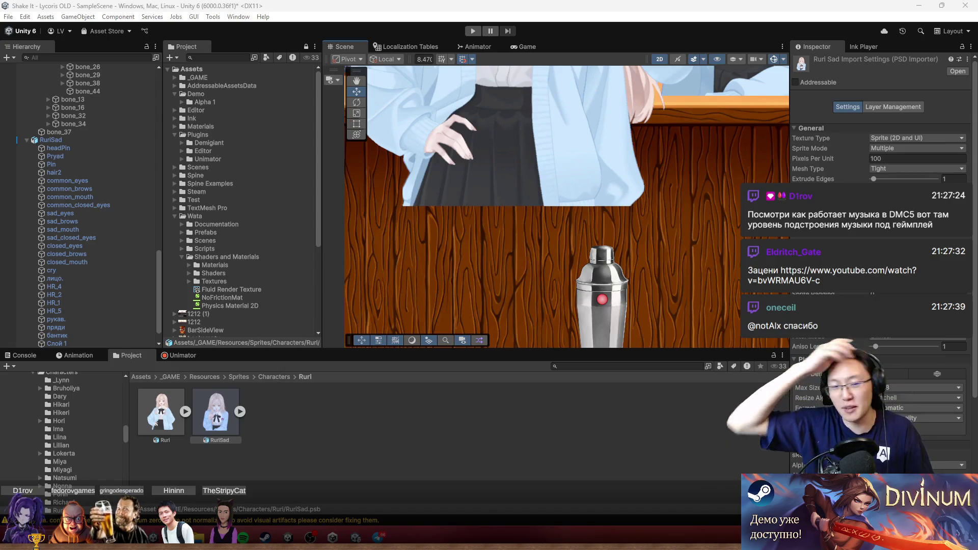
Select the whole RuriSad character and drag it down from Y 1.00230 to about 0.708
scroll(590, 244, "down", 2)
scroll(590, 243, "down", 3)
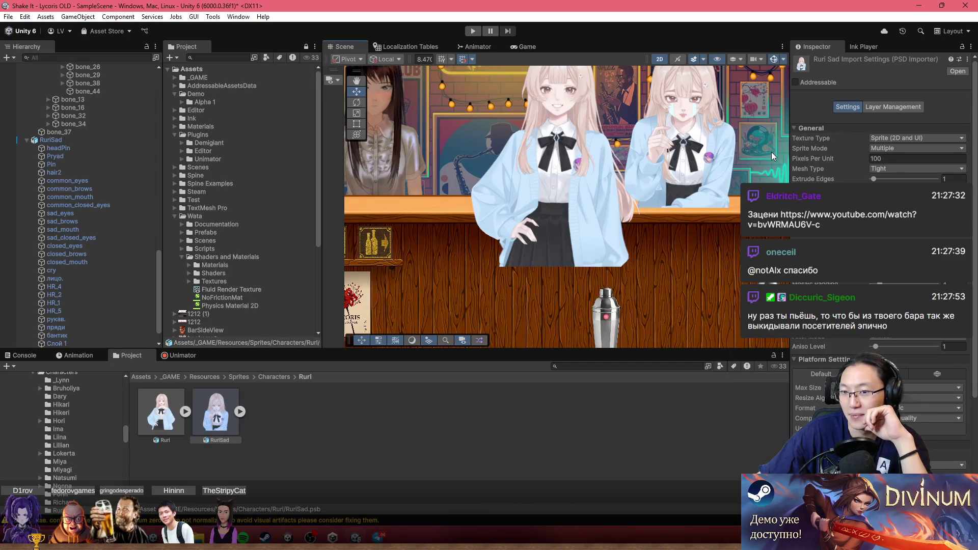
left_click(683, 181)
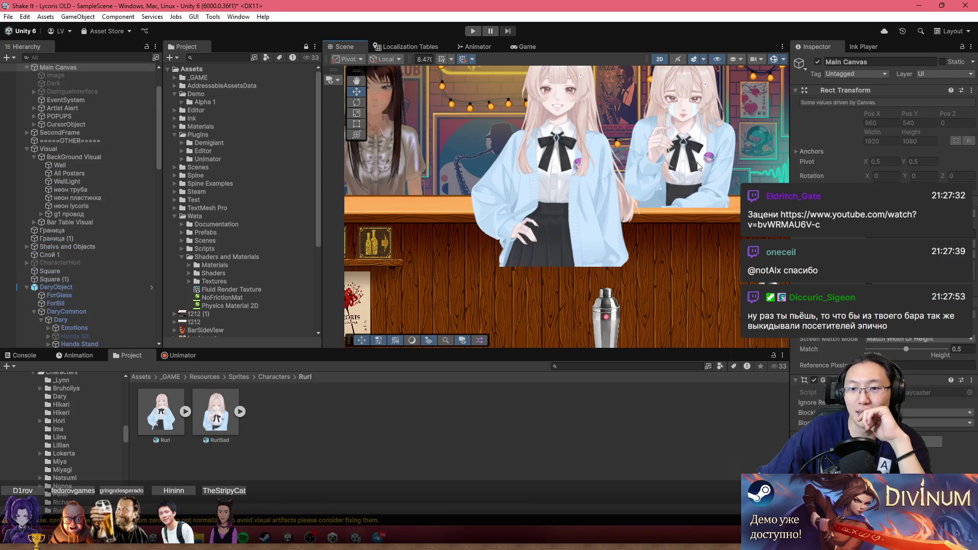
left_click(715, 156)
key("f")
left_click(77, 312)
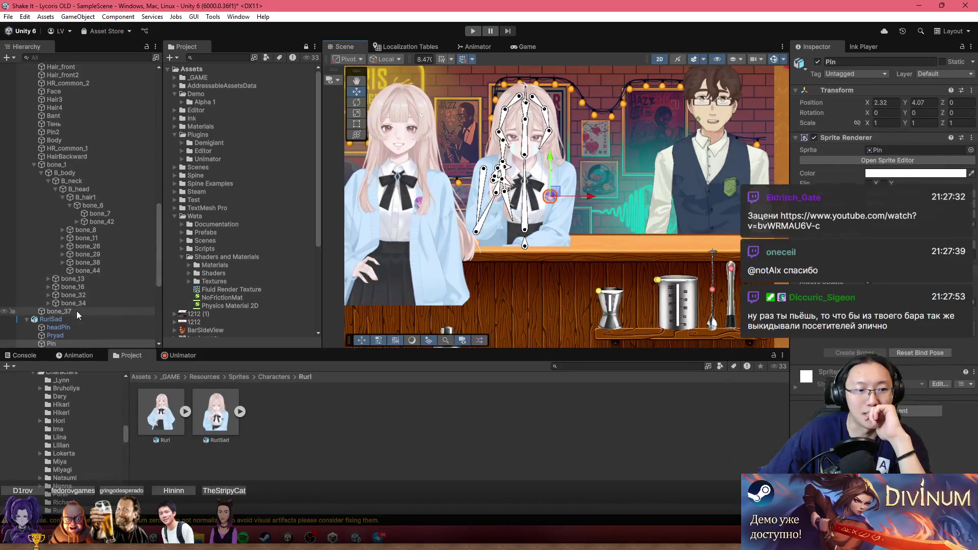
left_click(74, 319)
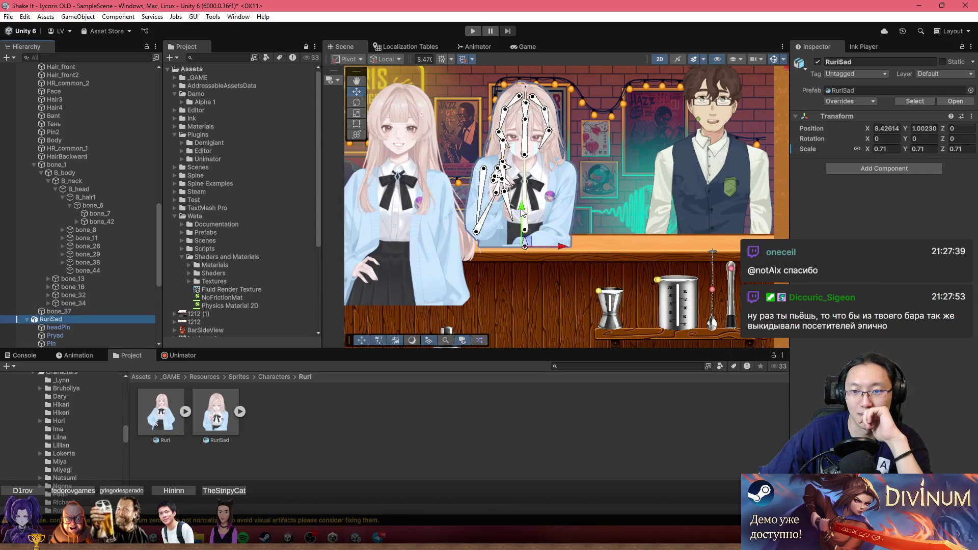
left_click_drag(523, 212, 525, 216)
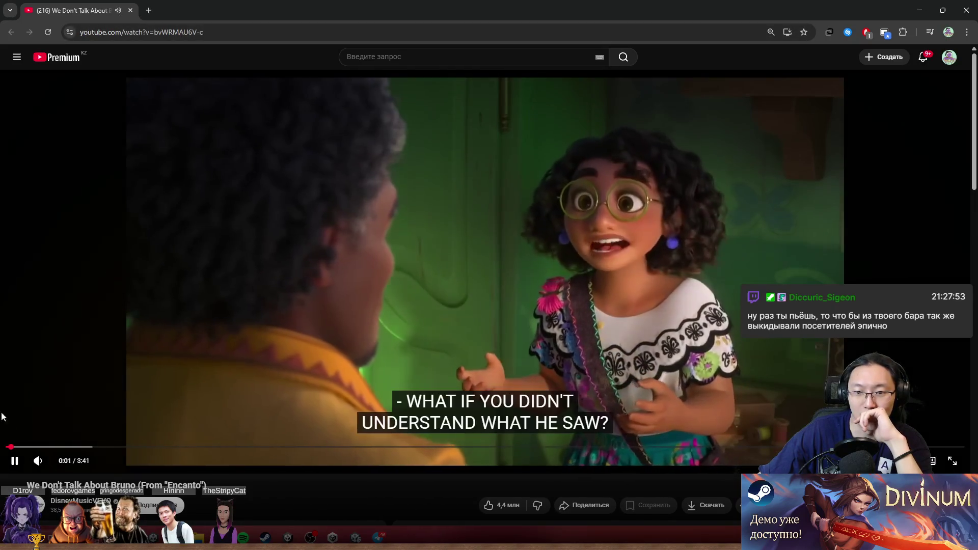
Pause and resume the Encanto 'We Don't Talk About Bruno' video, raising its volume slightly
left_click(217, 342)
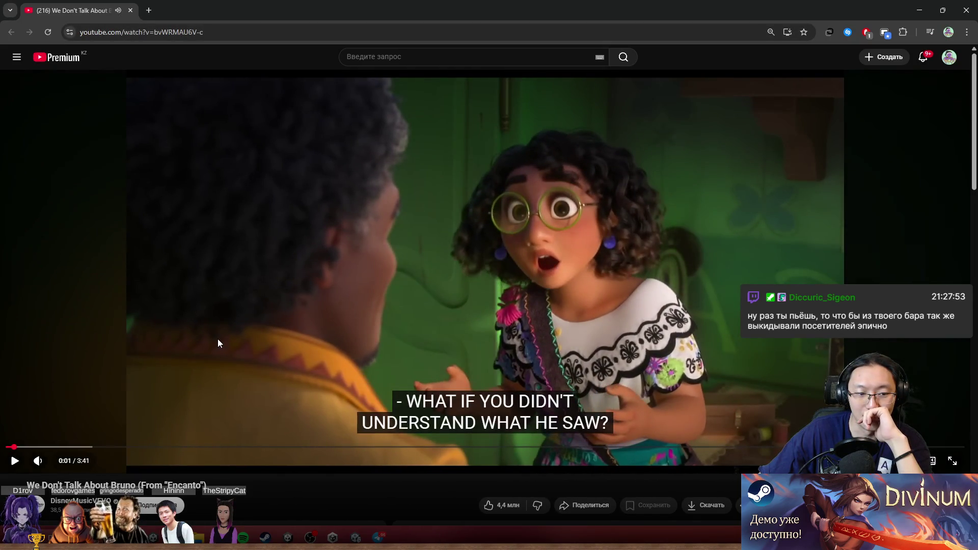
key("space")
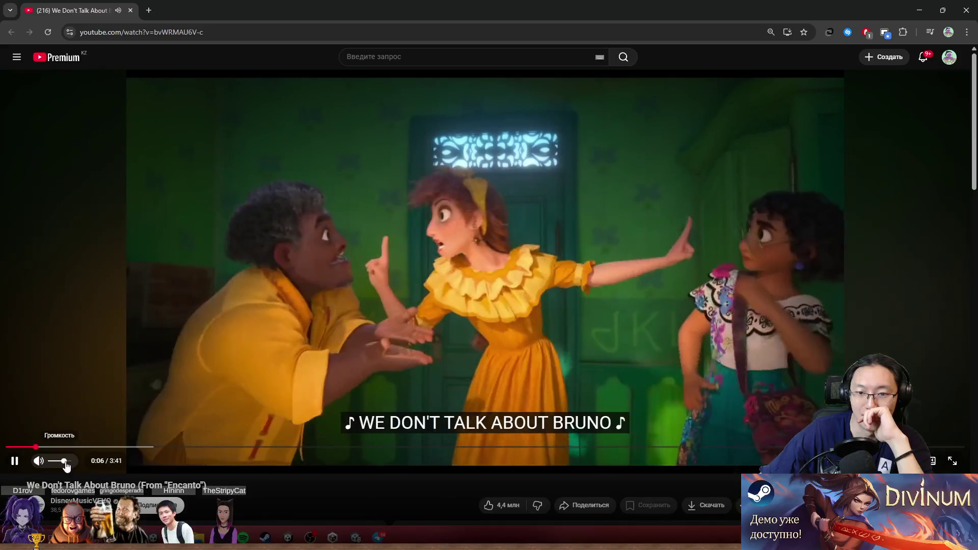
left_click_drag(63, 466, 70, 466)
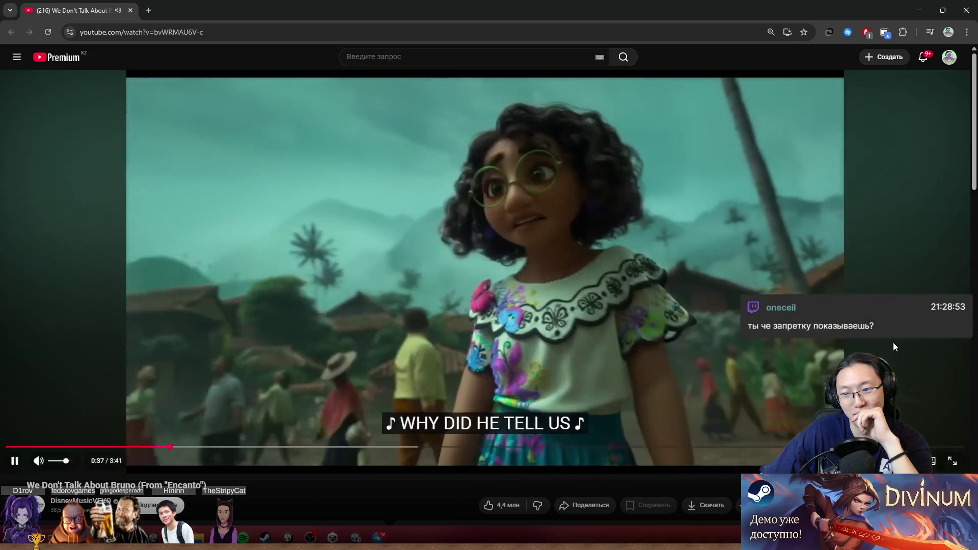
left_click(894, 342)
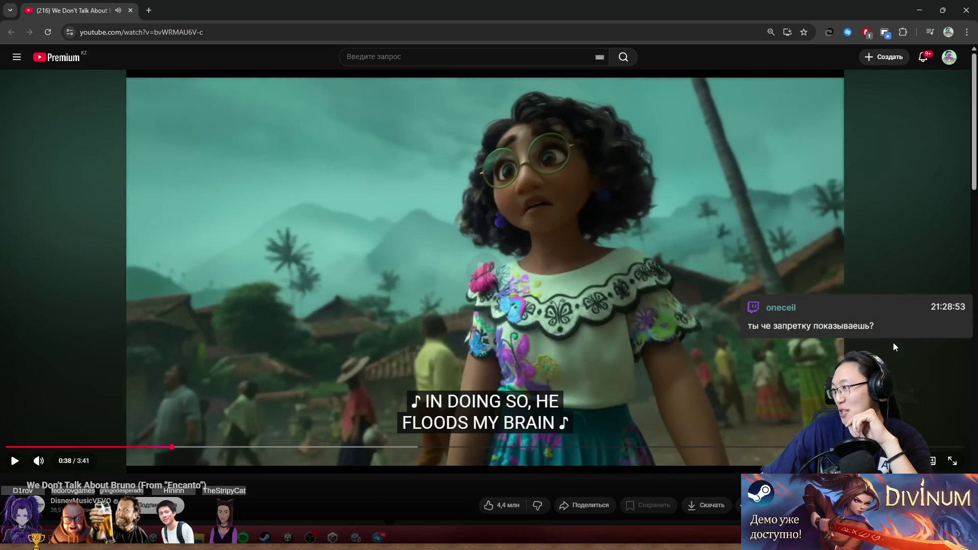
key("space")
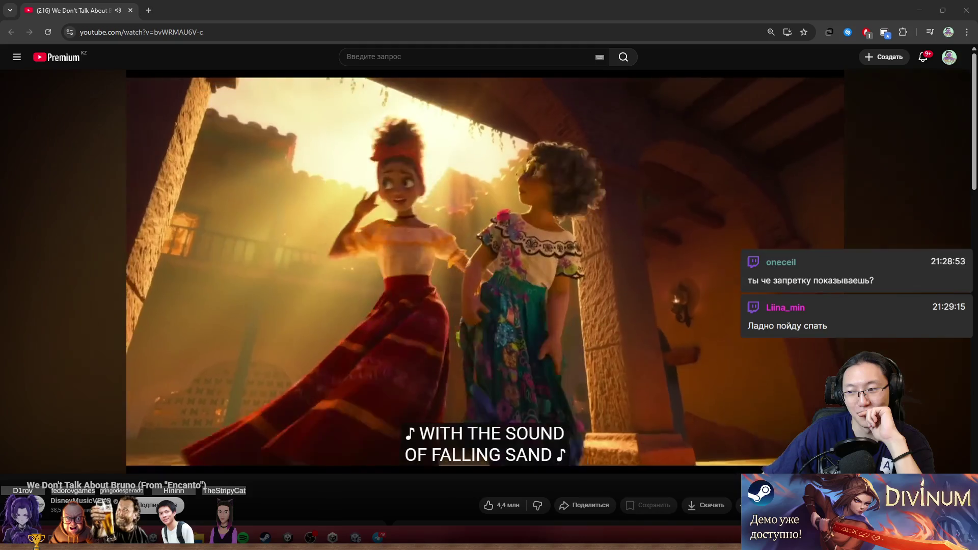
Shrink the browser window and close it to return to Unity
mouse_move(795, 266)
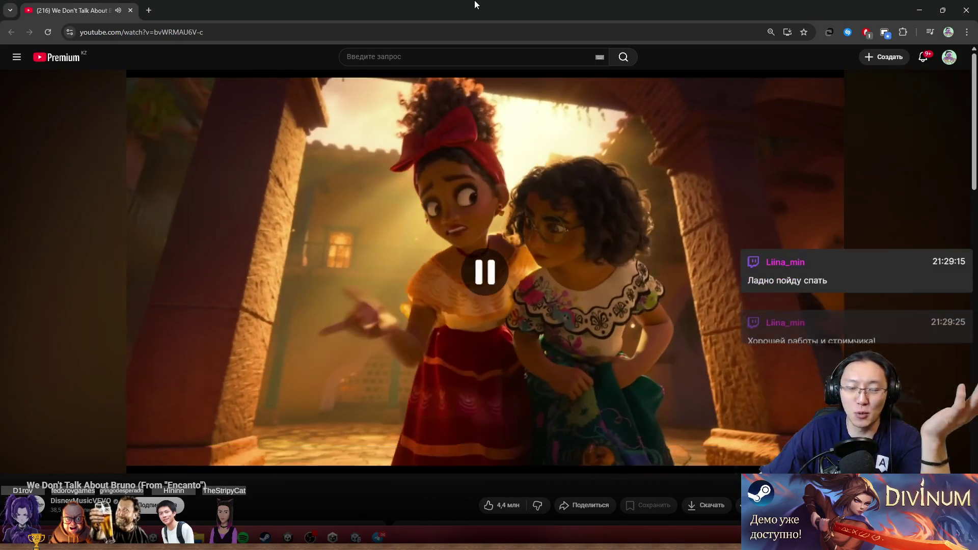
left_click_drag(484, 10, 507, 140)
left_click(680, 142)
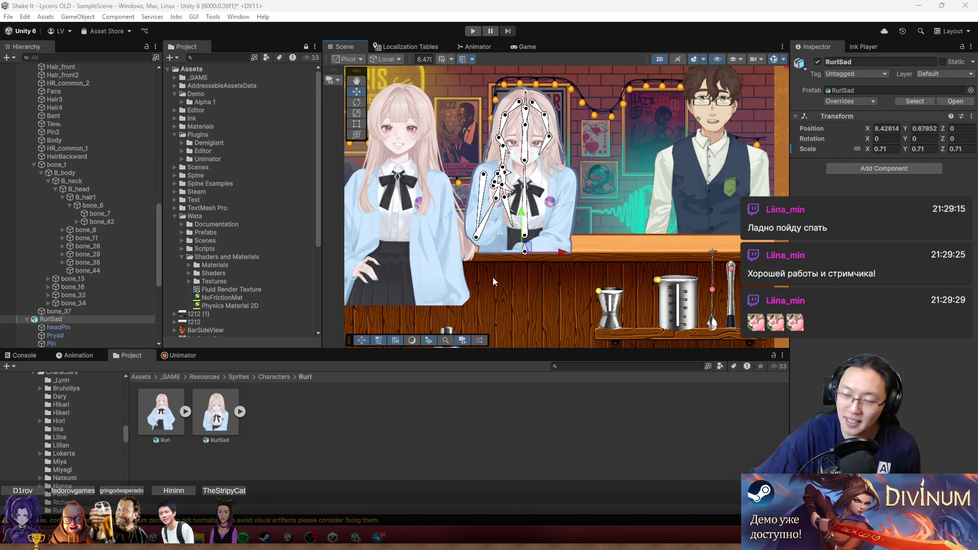
Pan and zoom the Scene view to frame RuriSad beside the bartender behind the counter
left_click_drag(517, 213, 528, 213)
scroll(526, 213, "up", 2)
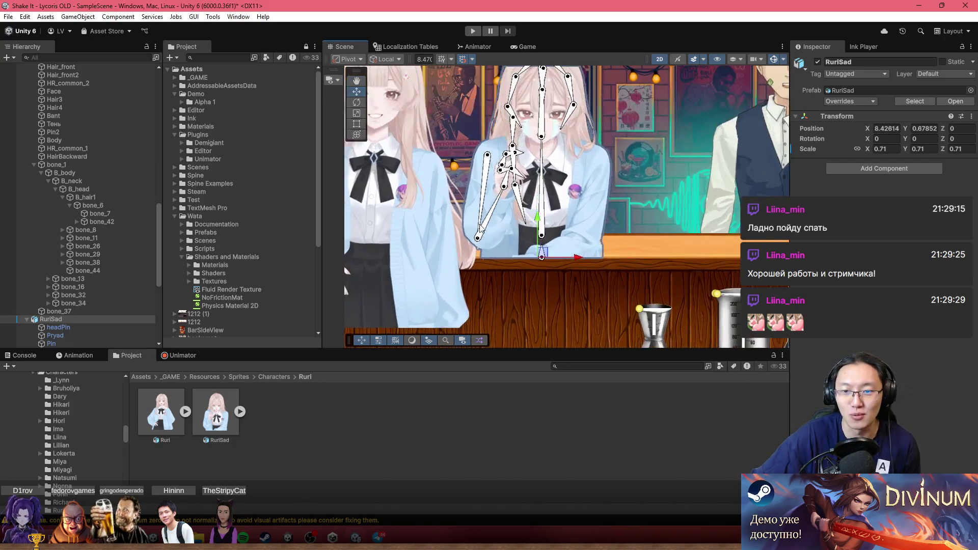
scroll(527, 213, "down", 5)
mouse_move(737, 305)
left_mouse_down()
mouse_move(728, 275)
mouse_move(681, 282)
left_mouse_up()
scroll(729, 276, "up", 2)
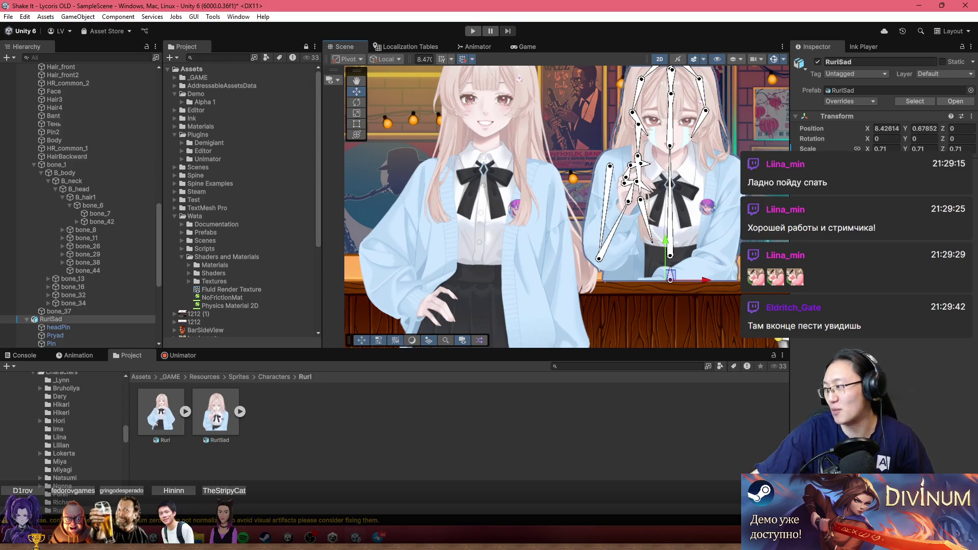
left_click_drag(642, 265, 563, 248)
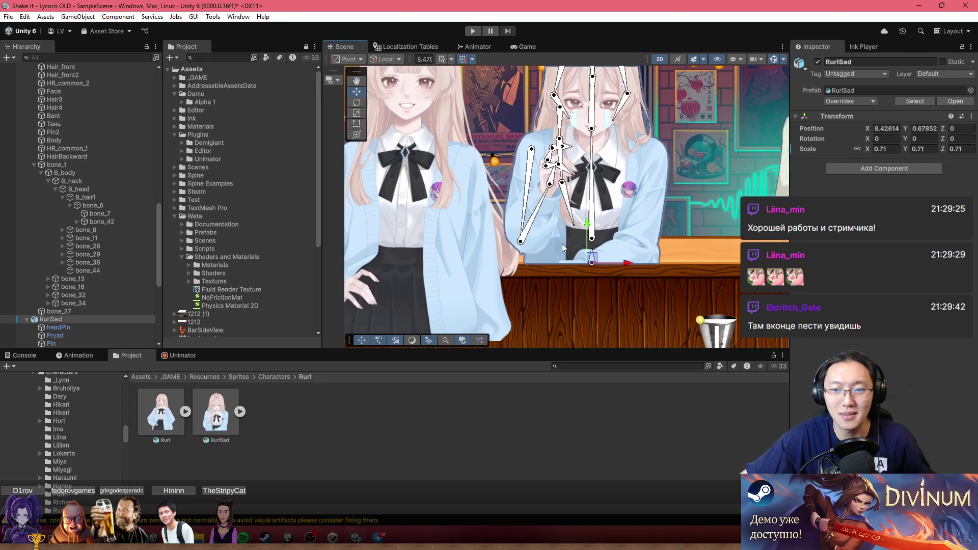
scroll(588, 334, "down", 3)
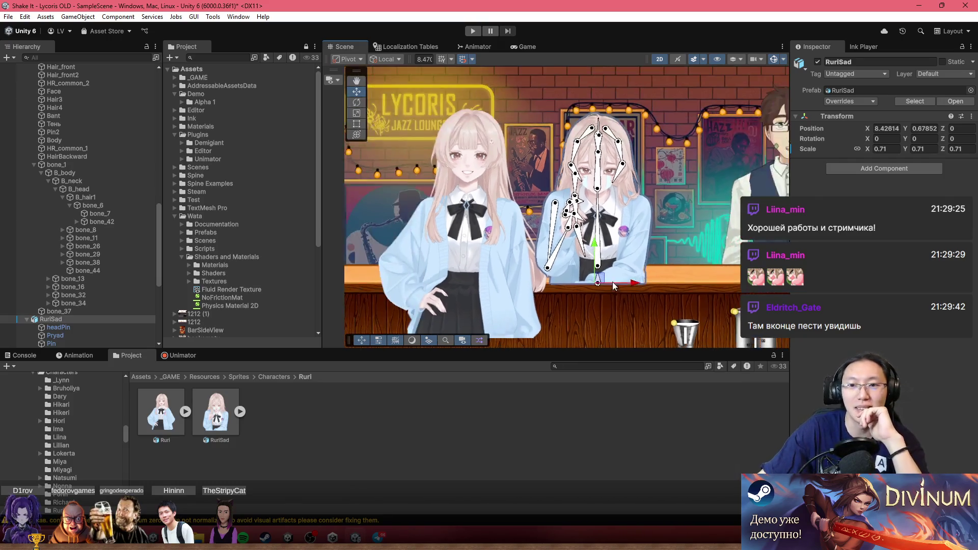
left_click_drag(612, 282, 436, 237)
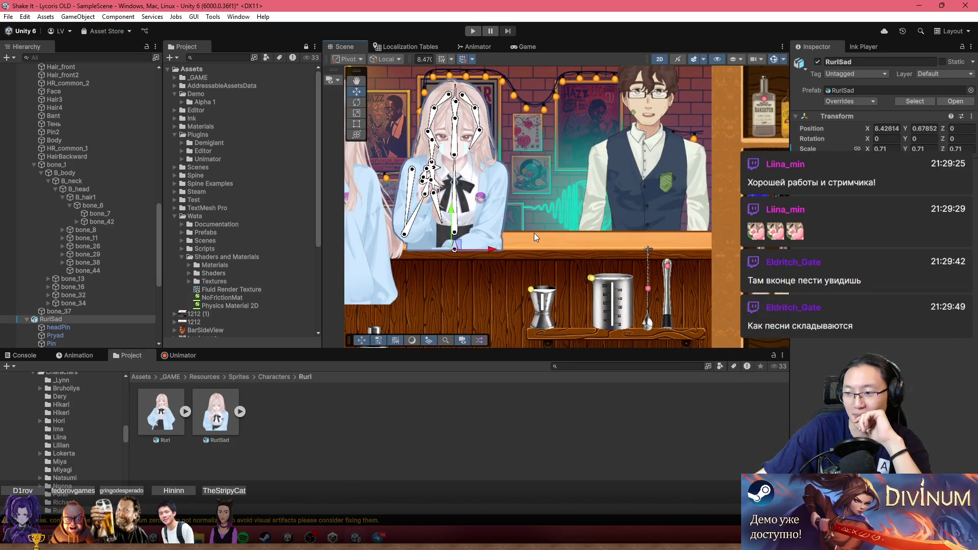